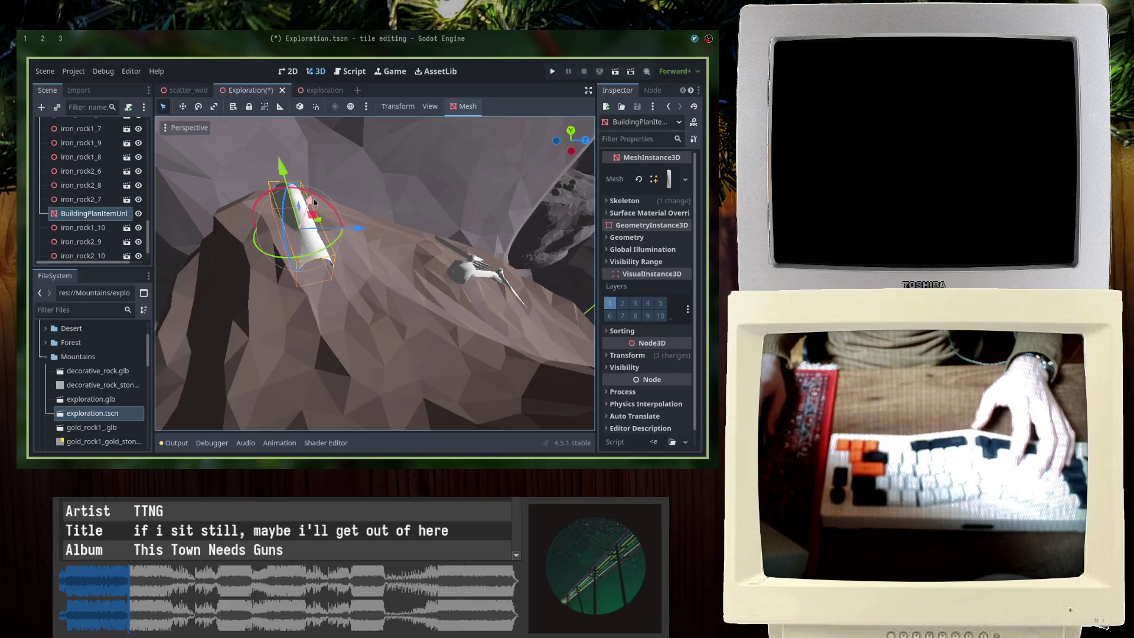
Step: Raise the white cylinder along Y and shift it sideways along X onto the rock slope
mouse_move(314, 203)
middle_mouse_down()
mouse_move(250, 247)
mouse_move(294, 229)
middle_mouse_up()
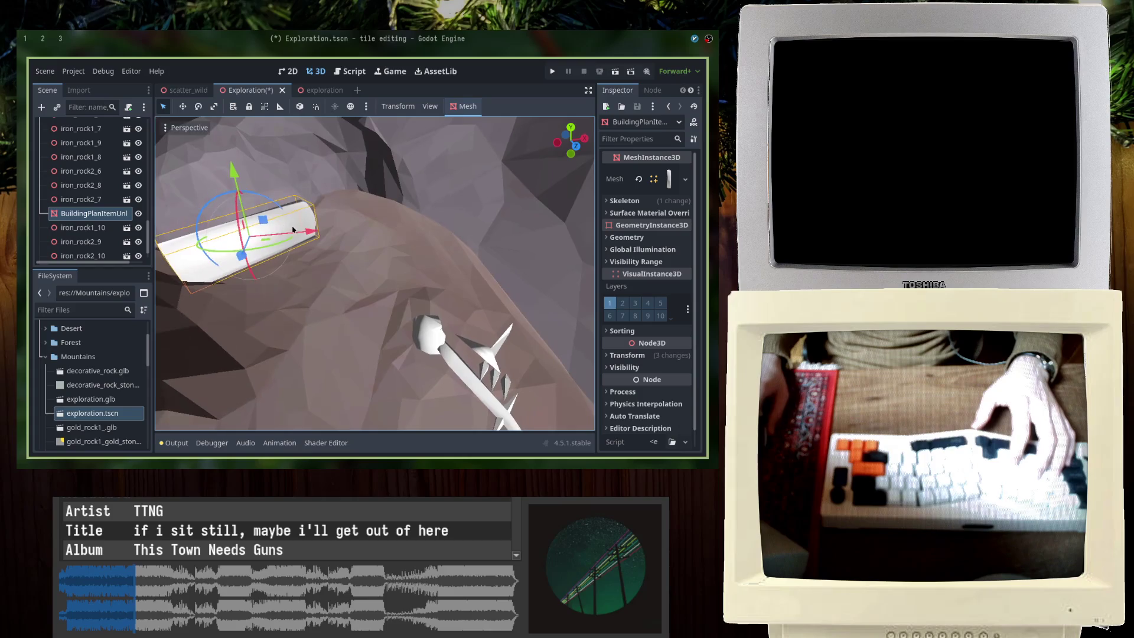
left_click_drag(249, 169, 254, 202)
middle_click_drag(254, 202, 334, 253)
left_click_drag(365, 243, 365, 243)
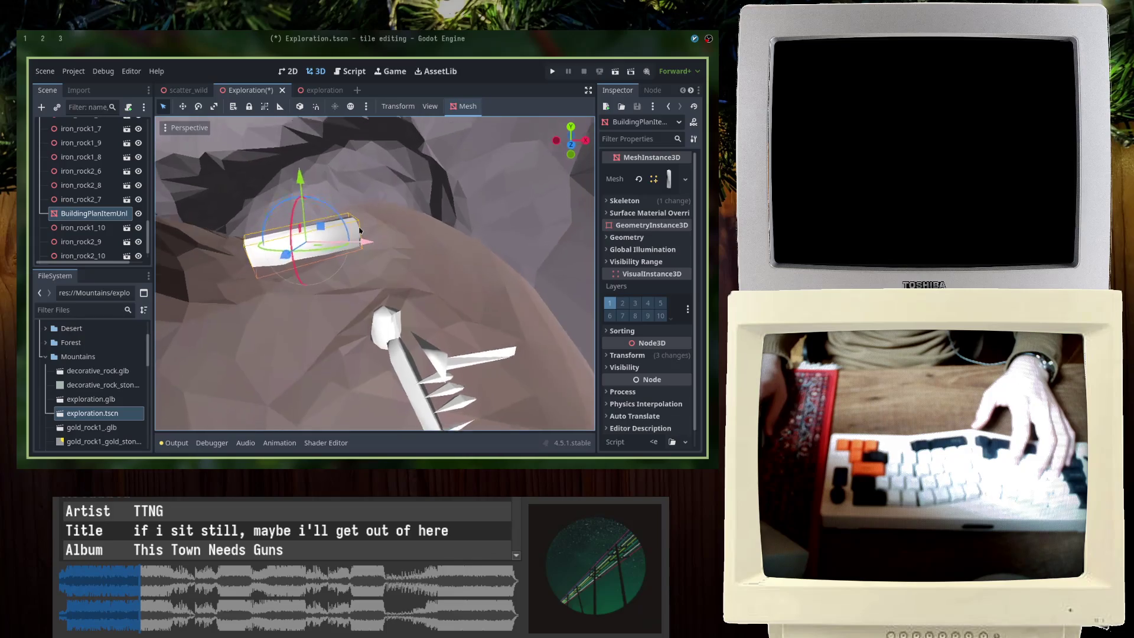
mouse_move(365, 243)
middle_mouse_down()
mouse_move(337, 207)
mouse_move(319, 224)
middle_mouse_up()
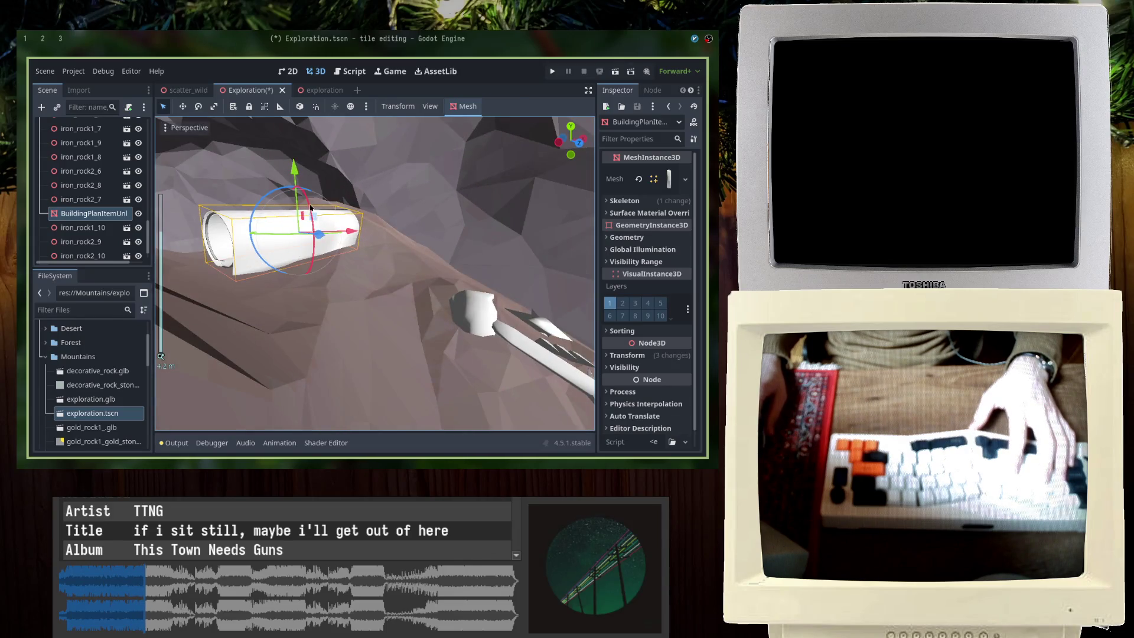
Step: Rotate the cylinder to sit angled against the rock and save Exploration.tscn
left_click(256, 210)
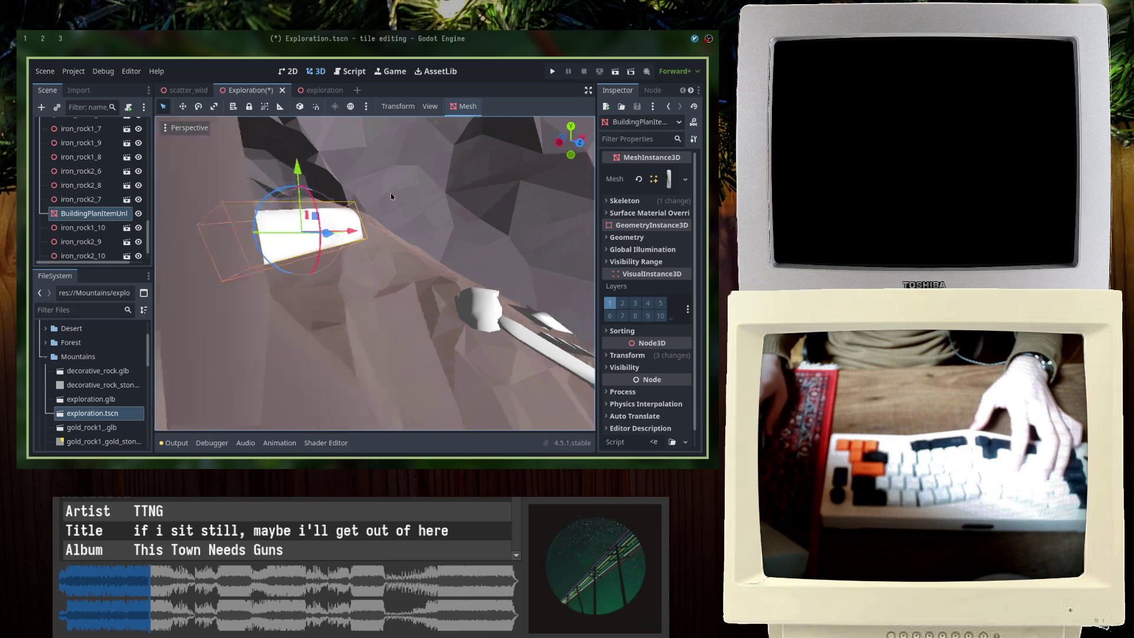
middle_click_drag(256, 211, 435, 203)
key("ctrl+s")
left_click(434, 202)
right_click_drag(435, 203, 435, 204)
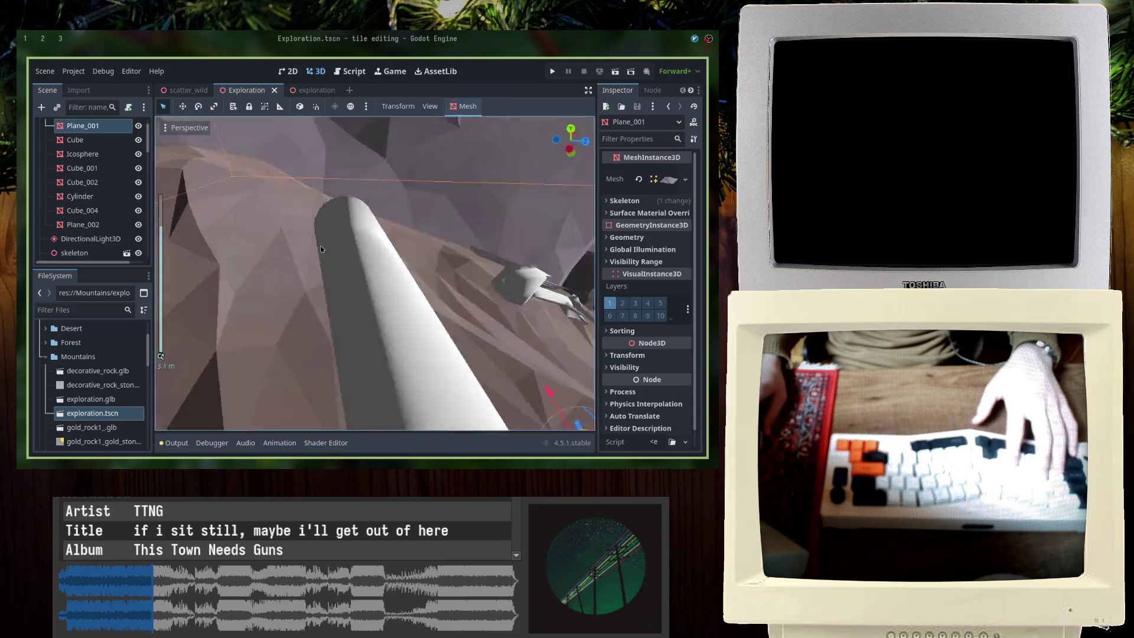
right_click_drag(266, 215, 343, 232)
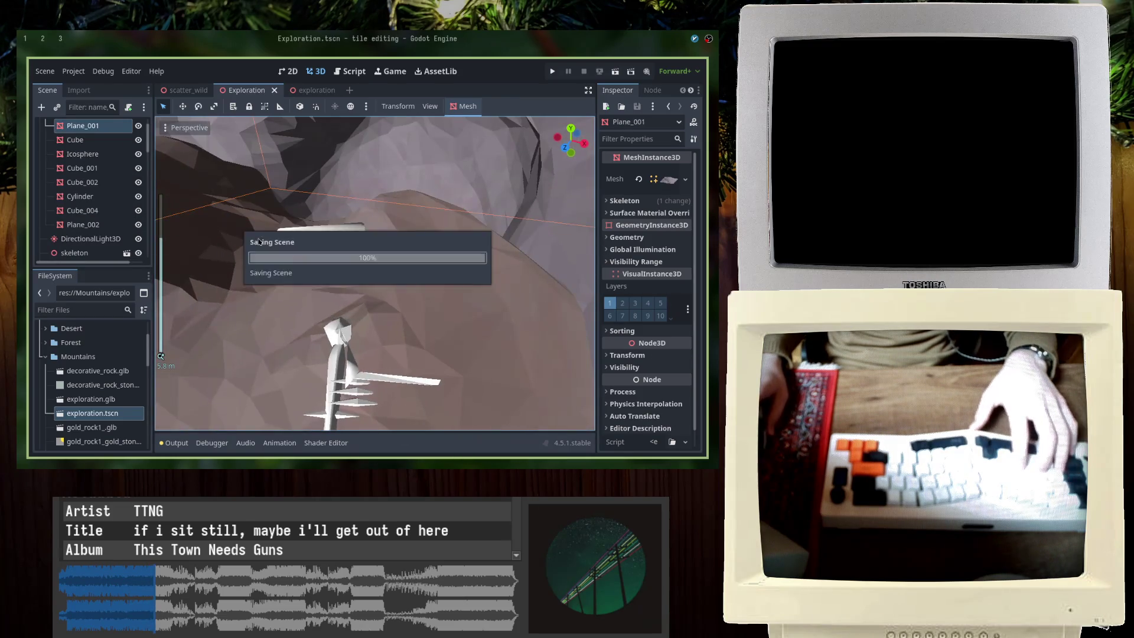
left_click(341, 232)
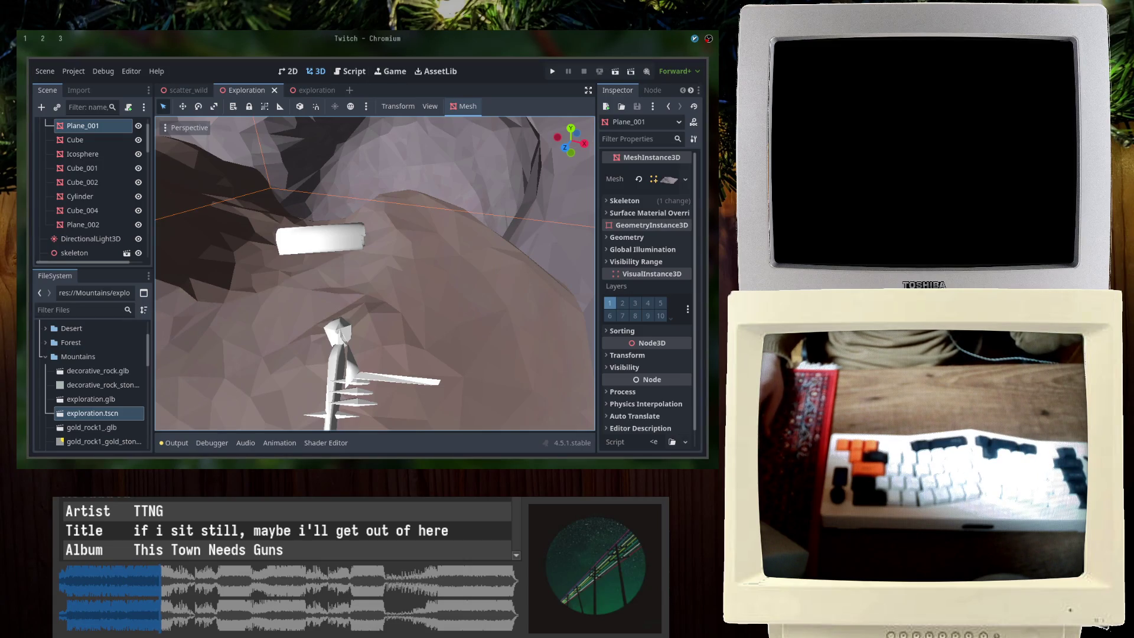
mouse_move(315, 374)
right_mouse_down()
mouse_move(342, 372)
mouse_move(540, 257)
mouse_move(308, 259)
right_mouse_up()
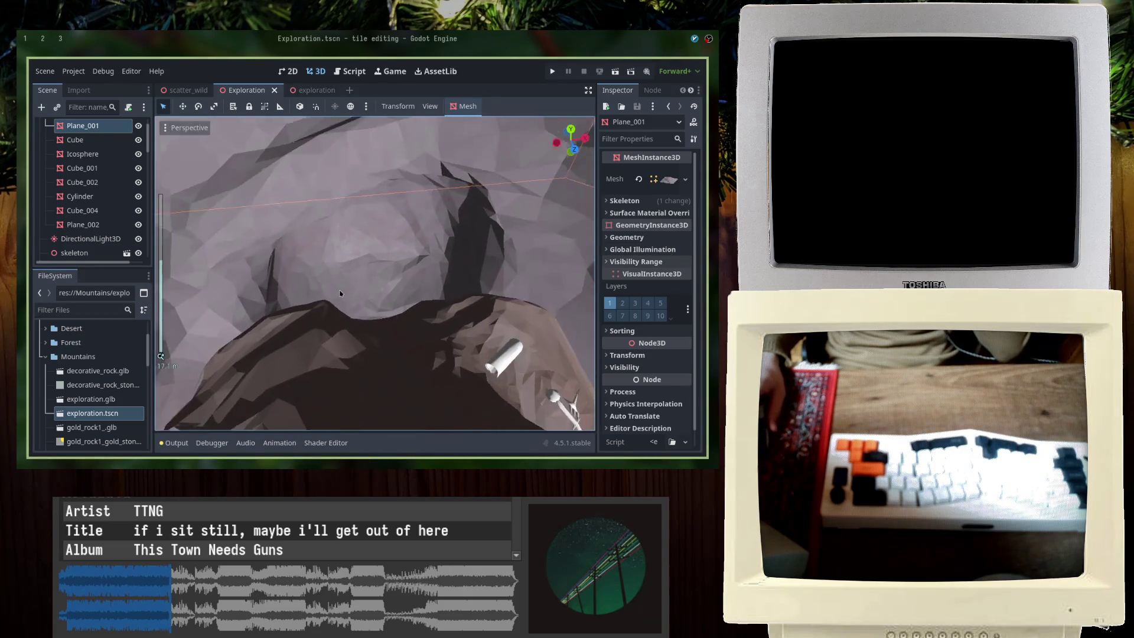
right_click_drag(307, 260, 353, 294)
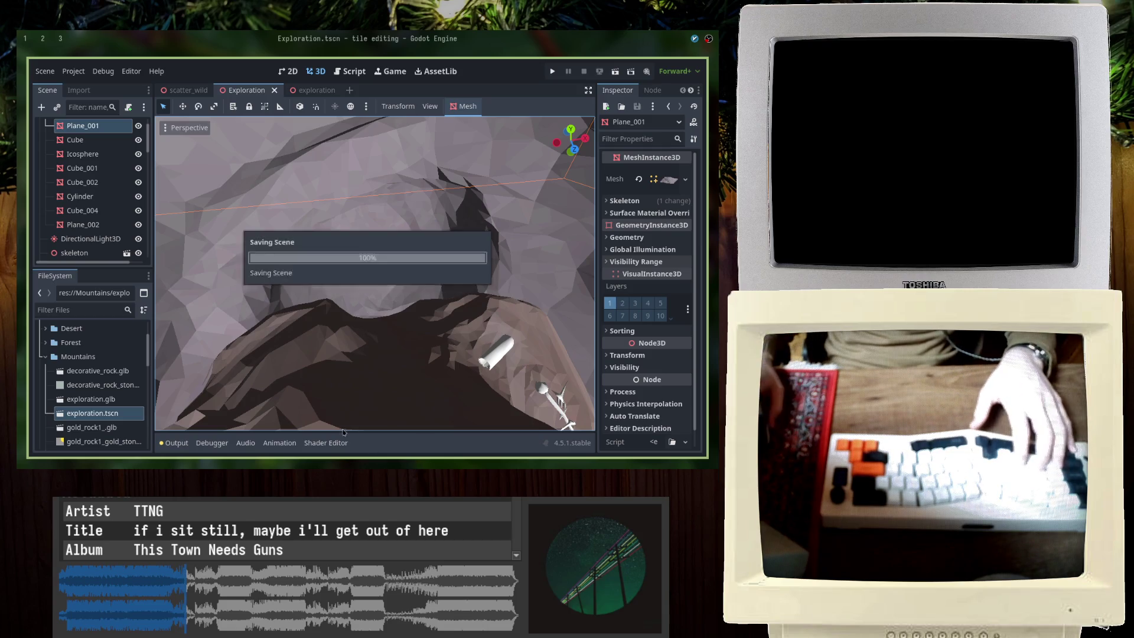
scroll(364, 285, "down", 5)
scroll(373, 281, "up", 5)
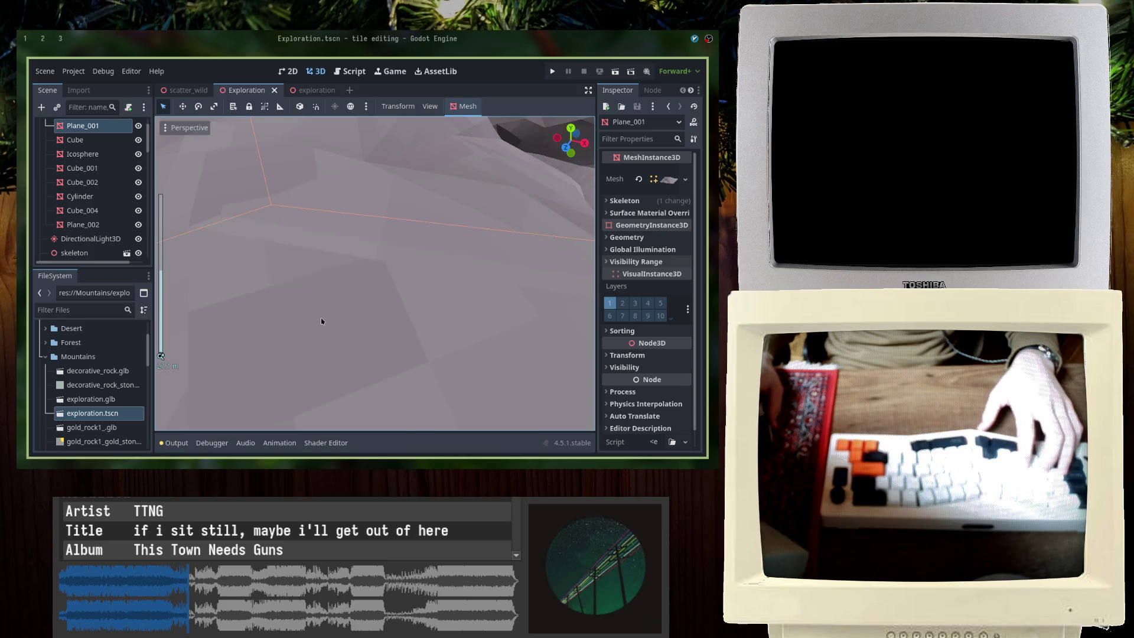
scroll(322, 321, "down", 5)
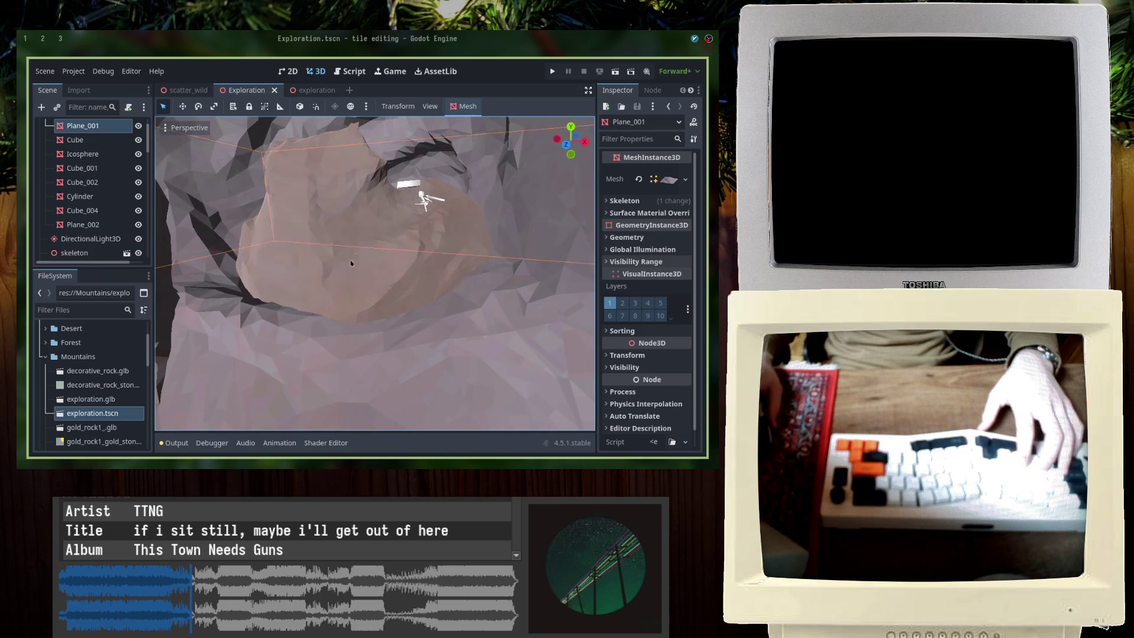
left_click(355, 255)
scroll(371, 309, "up", 3)
mouse_move(370, 309)
middle_mouse_down()
mouse_move(289, 365)
mouse_move(386, 368)
mouse_move(422, 349)
mouse_move(373, 305)
mouse_move(337, 317)
mouse_move(308, 299)
middle_mouse_up()
scroll(290, 365, "down", 4)
left_click(288, 358)
scroll(399, 328, "down", 3)
scroll(332, 315, "down", 2)
left_click(62, 38)
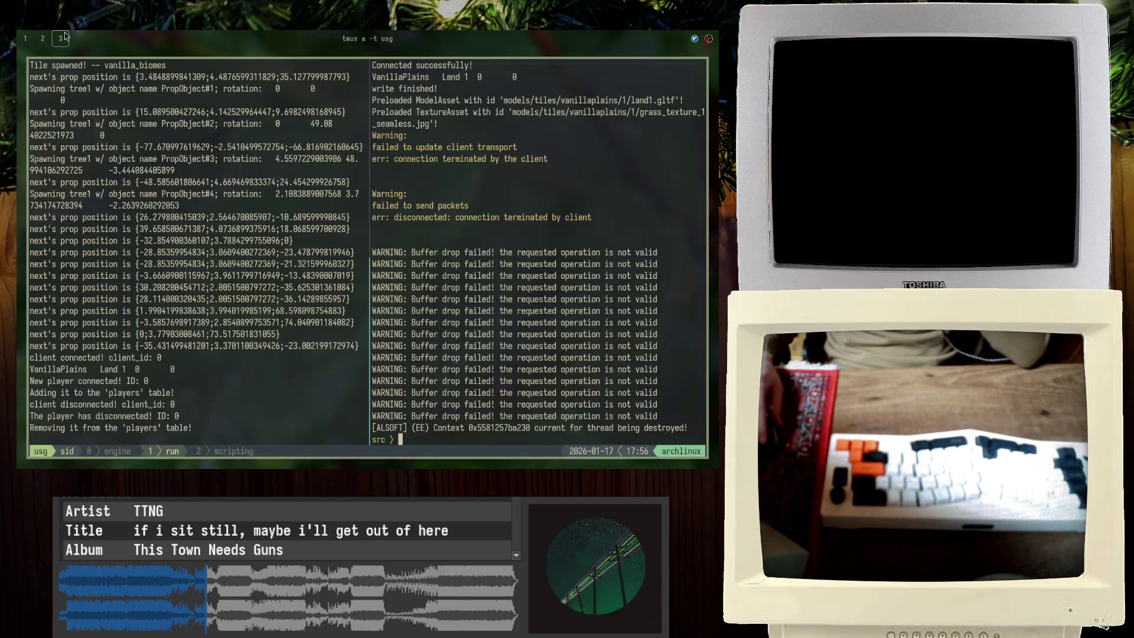
left_click(41, 39)
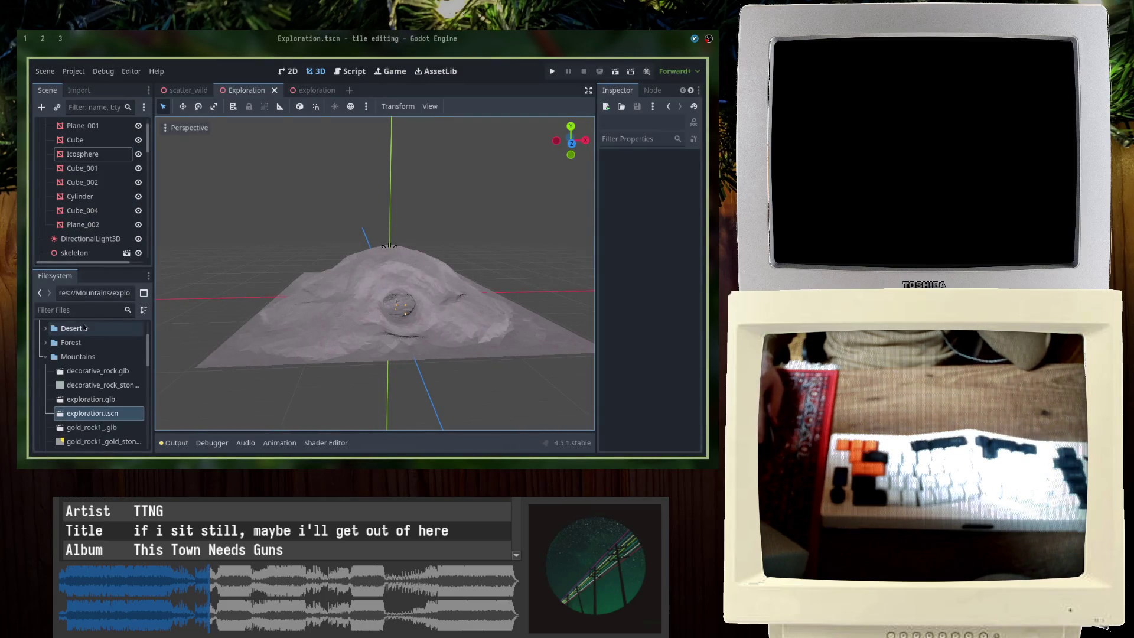
Step: Return to the cave view, select the iron_rock2_5 rock and save the Exploration scene
left_click(107, 310)
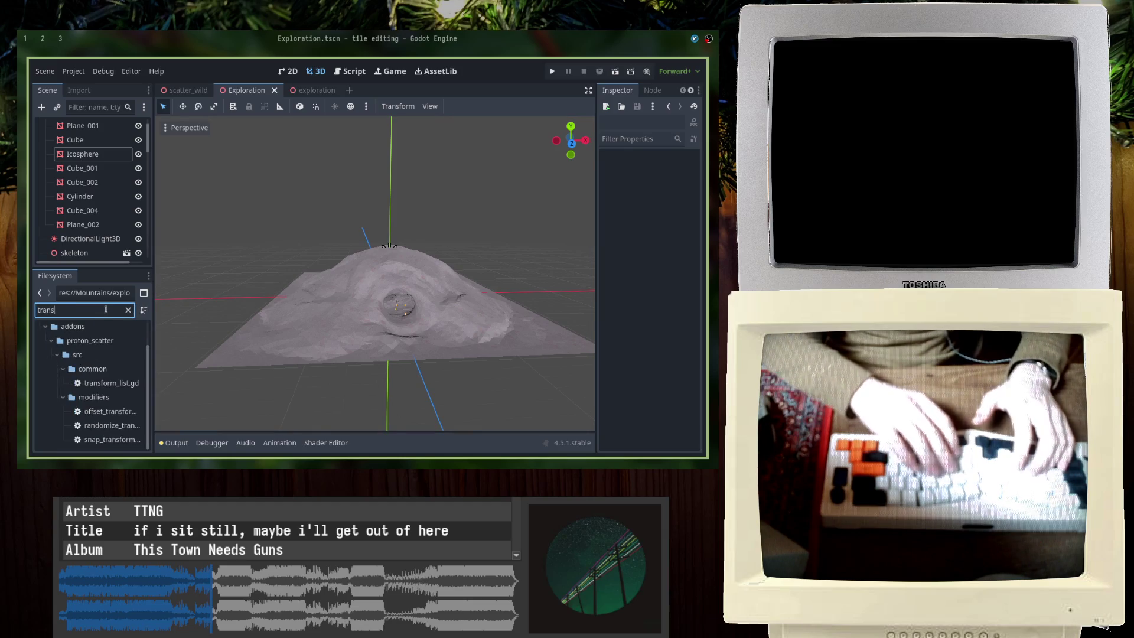
left_click(237, 235)
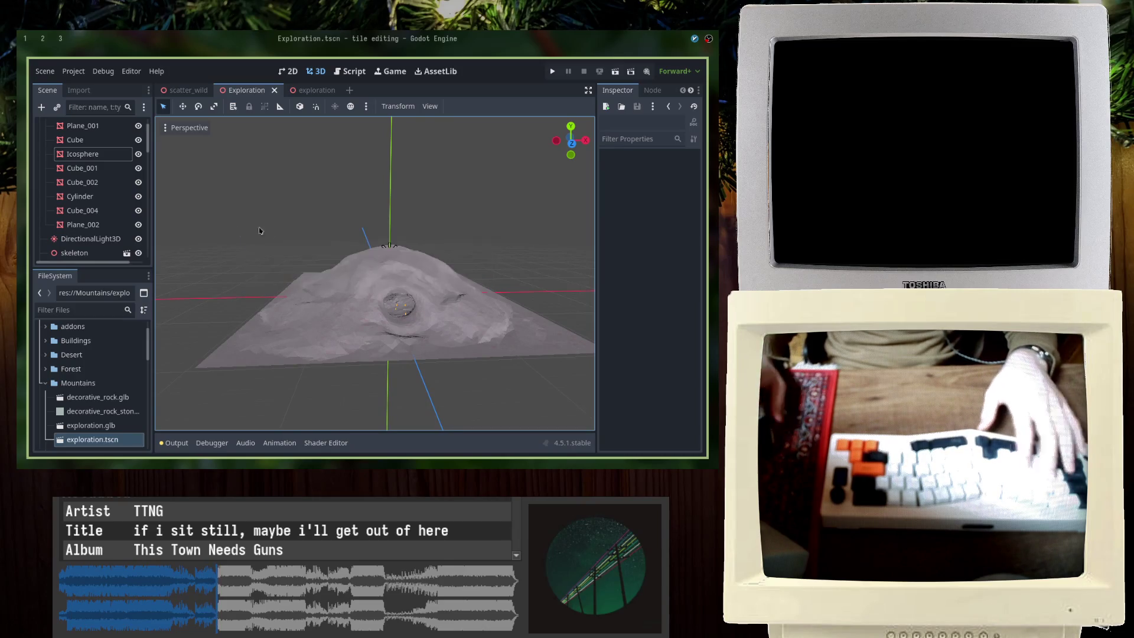
scroll(351, 307, "up", 5)
scroll(355, 296, "up", 5)
scroll(355, 296, "up", 5)
scroll(334, 287, "up", 3)
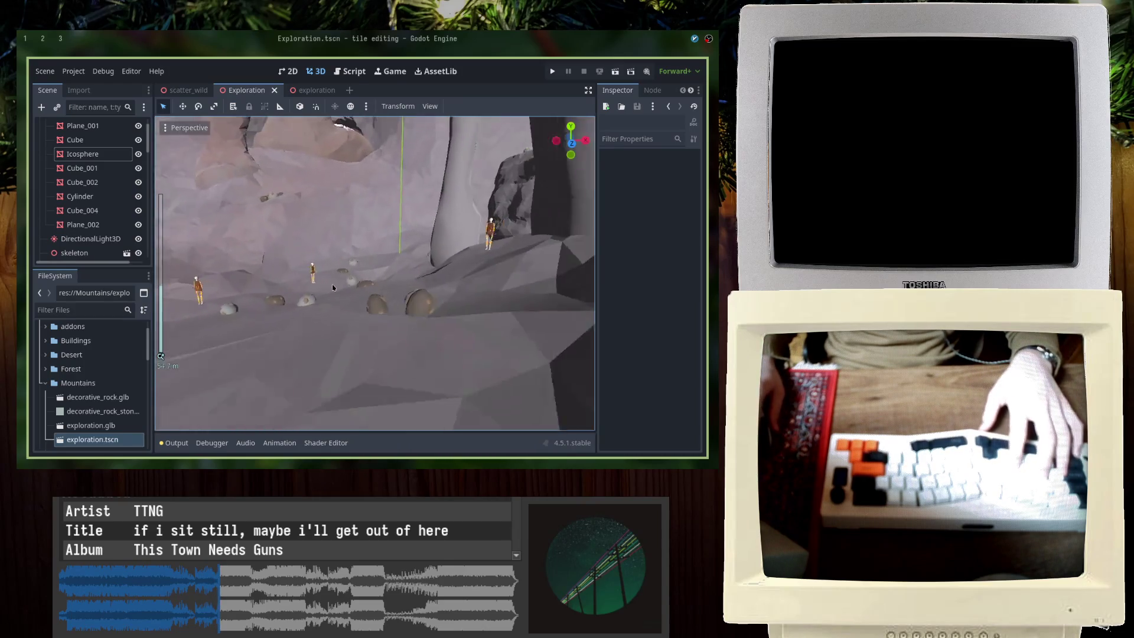
middle_click_drag(334, 287, 408, 379)
left_click(407, 380)
key("ctrl+s")
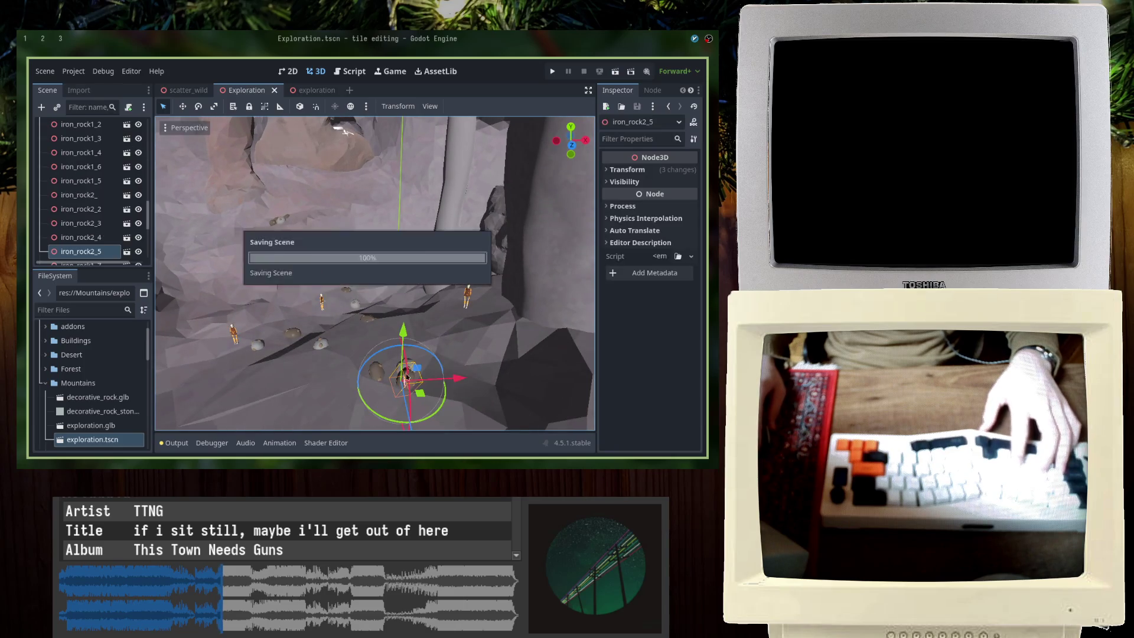
scroll(408, 380, "up", 3)
scroll(367, 263, "up", 5)
scroll(334, 249, "up", 5)
scroll(401, 229, "up", 5)
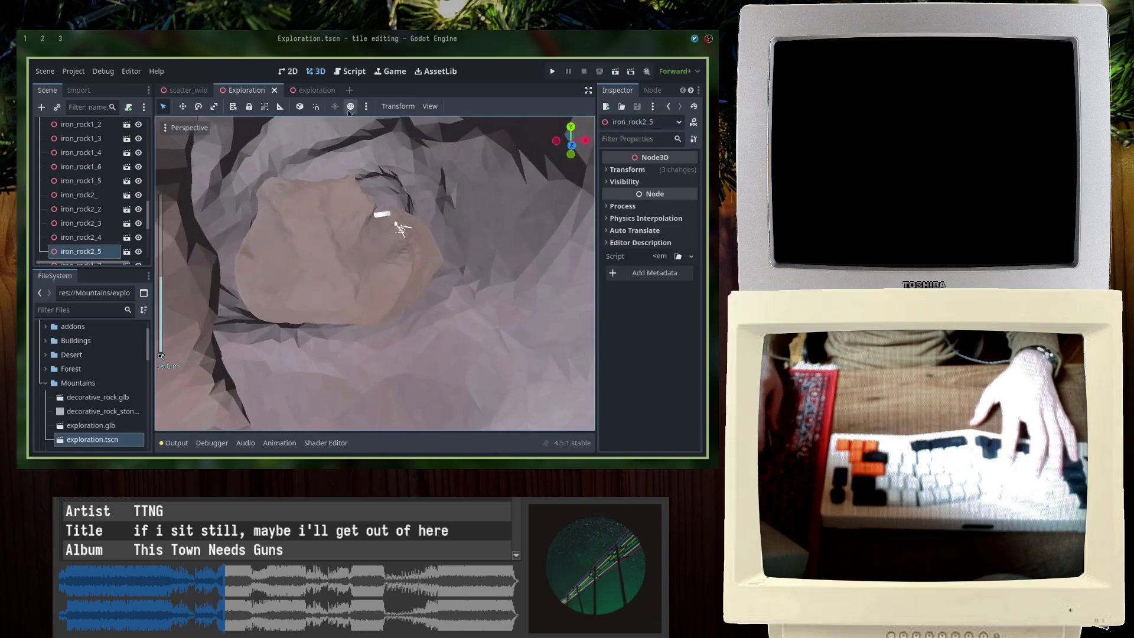
Step: Enable the preview environment lighting, frame the selected rock and save the scene
left_click(349, 107)
scroll(398, 275, "down", 3)
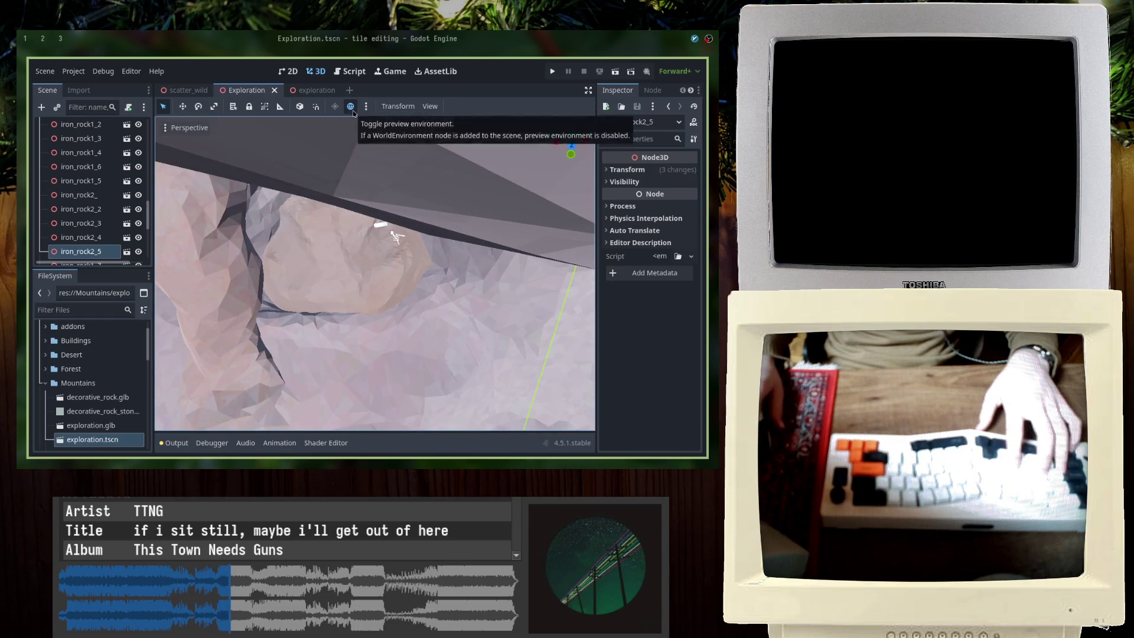
key("f")
scroll(390, 317, "up", 3)
scroll(389, 318, "up", 3)
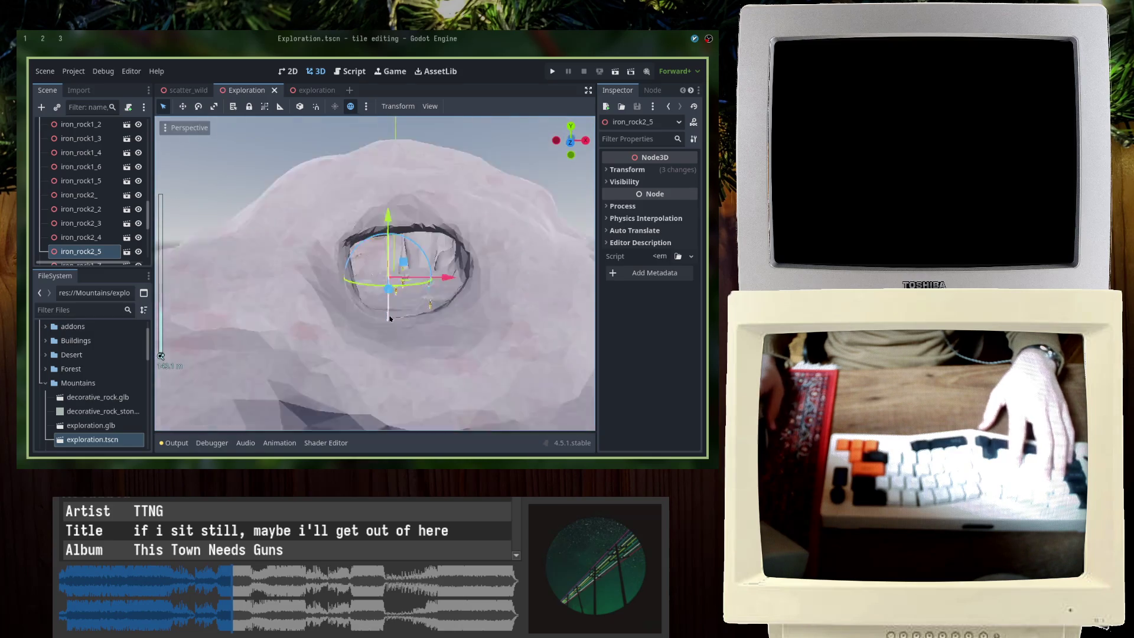
middle_click_drag(390, 318, 349, 98)
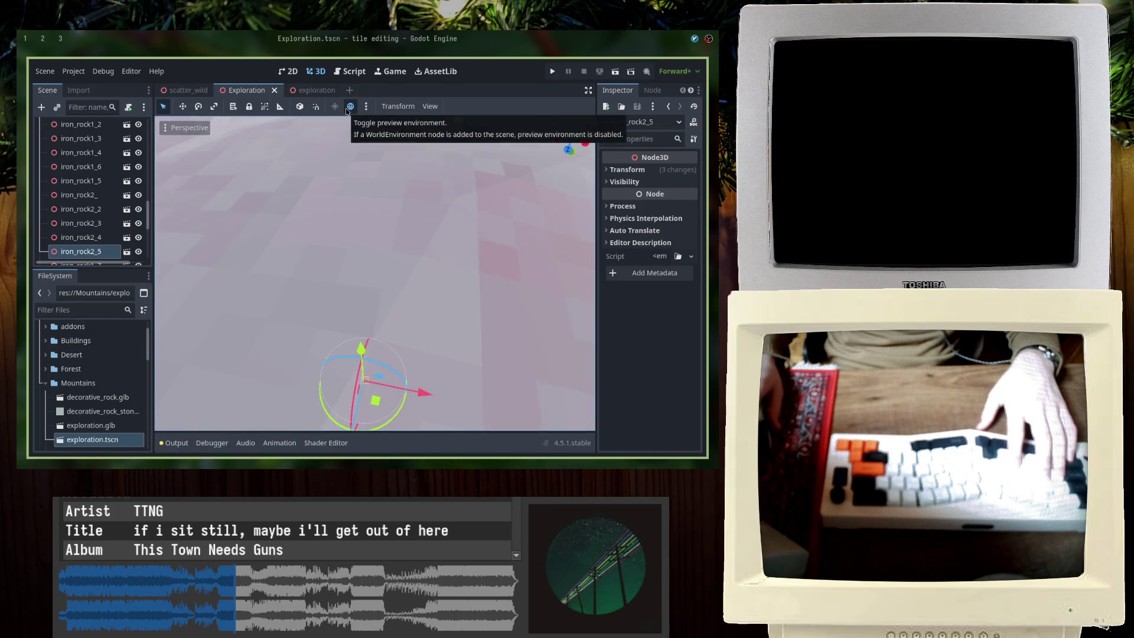
key("ctrl+s")
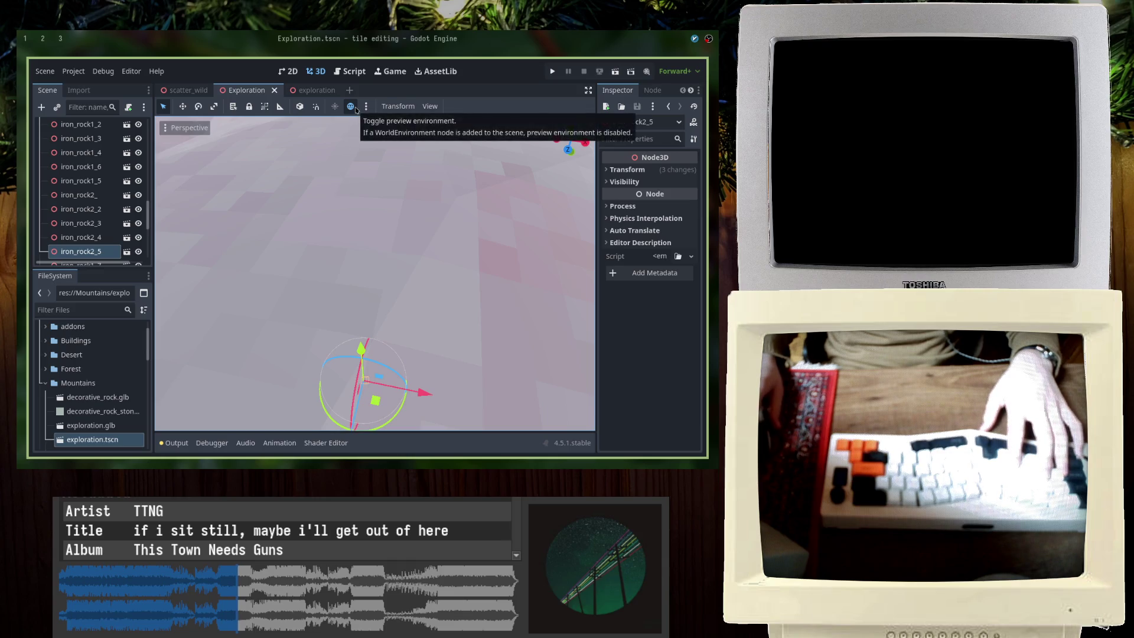
scroll(357, 246, "down", 5)
Step: Look over the rocky terrain, save again and select the skeleton3 figure
mouse_move(357, 238)
middle_mouse_down()
mouse_move(338, 275)
mouse_move(347, 286)
middle_mouse_up()
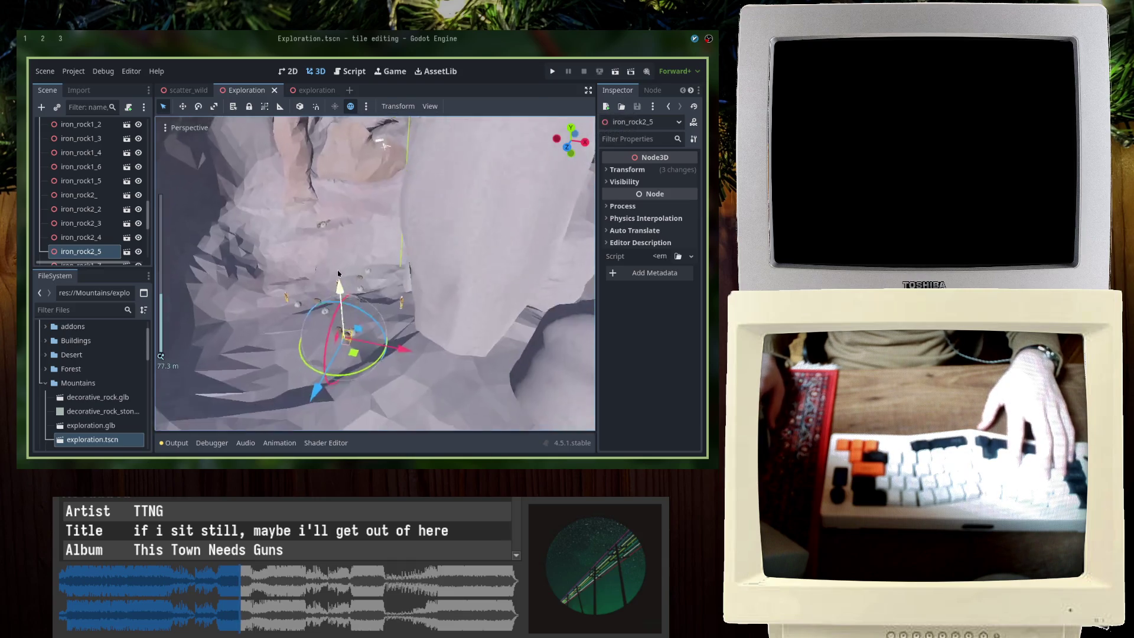
key("ctrl+s")
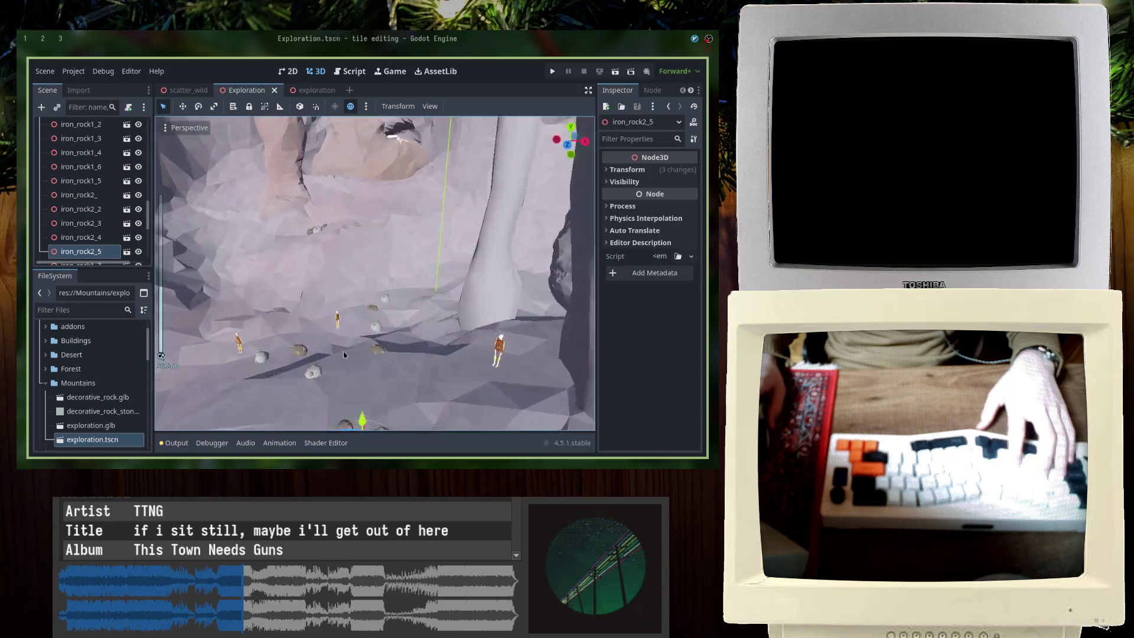
mouse_move(344, 354)
middle_mouse_down()
mouse_move(470, 302)
mouse_move(412, 278)
mouse_move(484, 257)
middle_mouse_up()
left_click(493, 232)
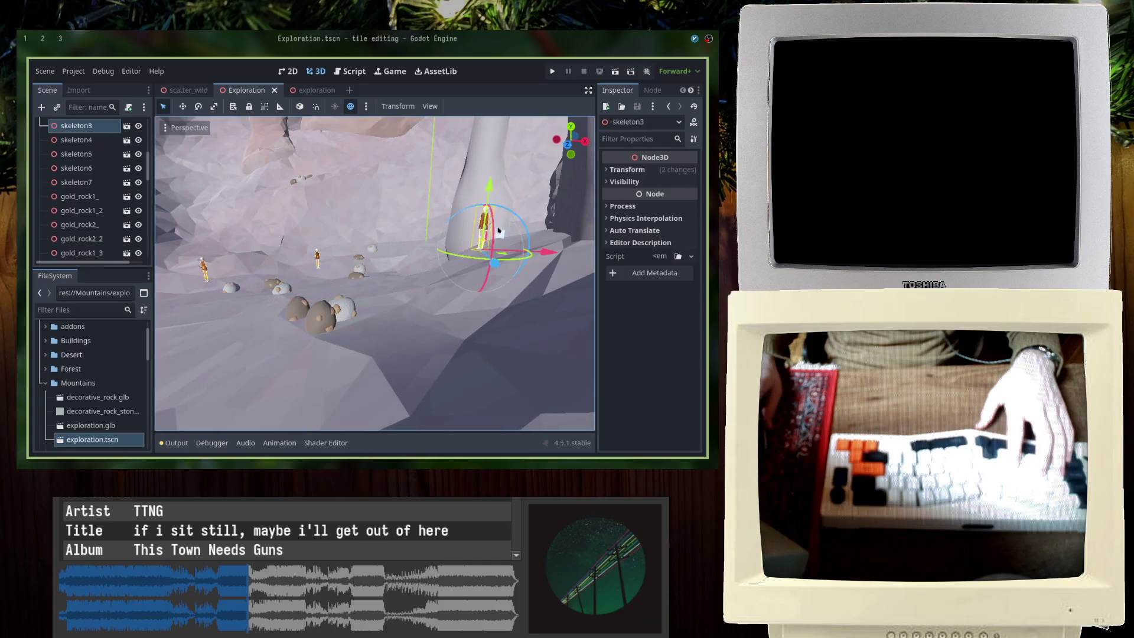
Step: Select the Plane_001 terrain, inspect the cliff and rocks, and save the Exploration scene
left_click(518, 270)
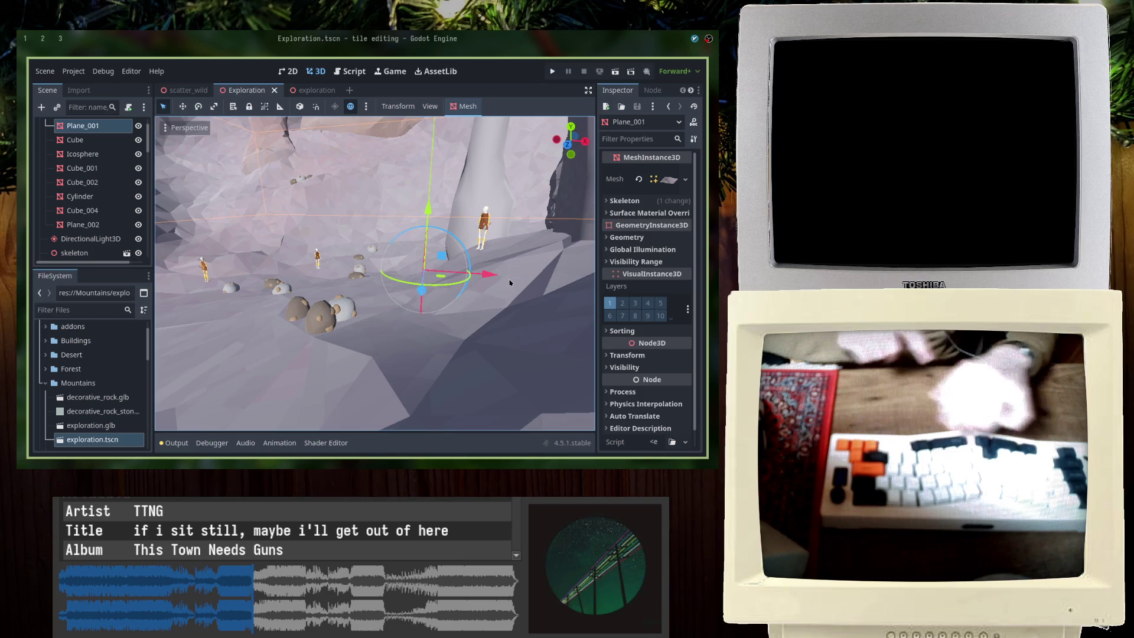
mouse_move(510, 283)
middle_mouse_down()
mouse_move(337, 288)
mouse_move(371, 318)
middle_mouse_up()
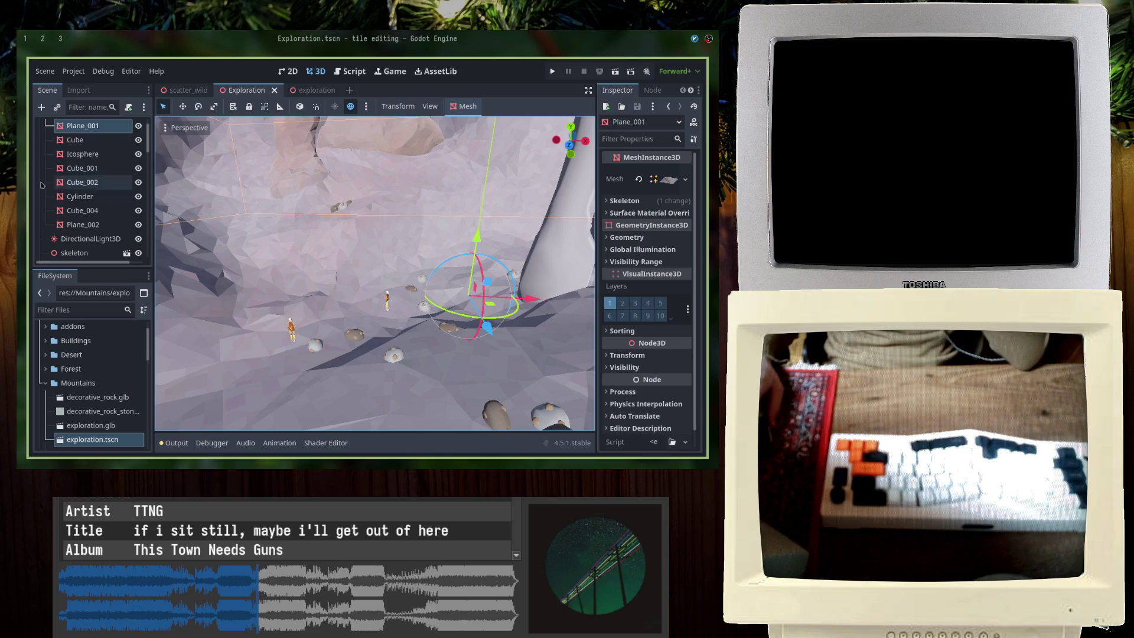
mouse_move(233, 266)
middle_mouse_down()
mouse_move(254, 253)
mouse_move(277, 270)
mouse_move(60, 206)
middle_mouse_up()
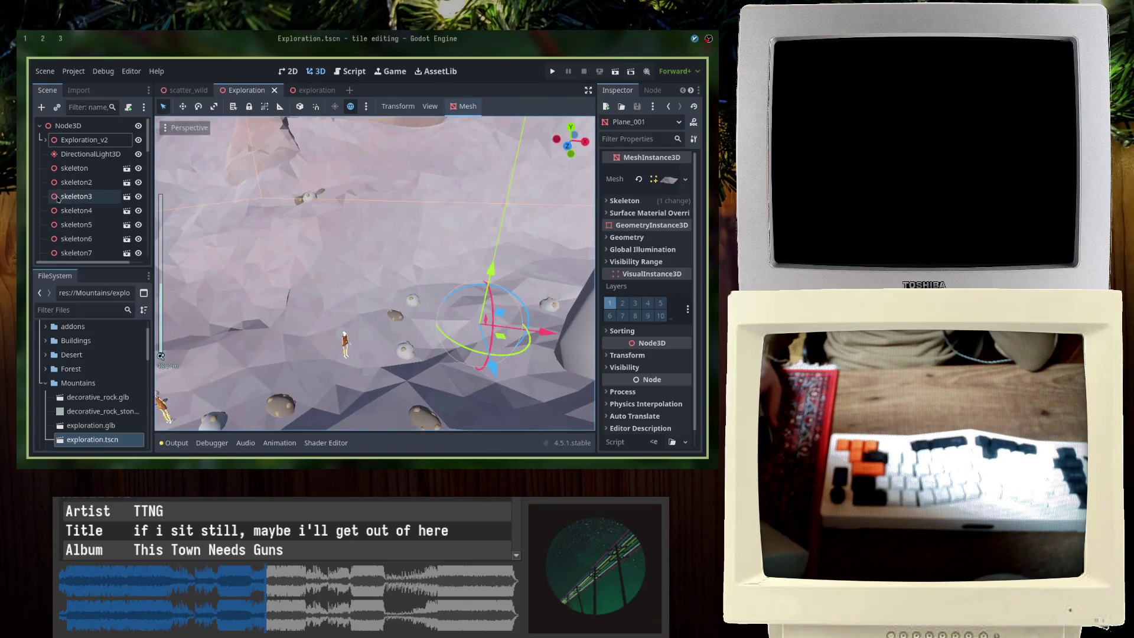
scroll(292, 253, "up", 5)
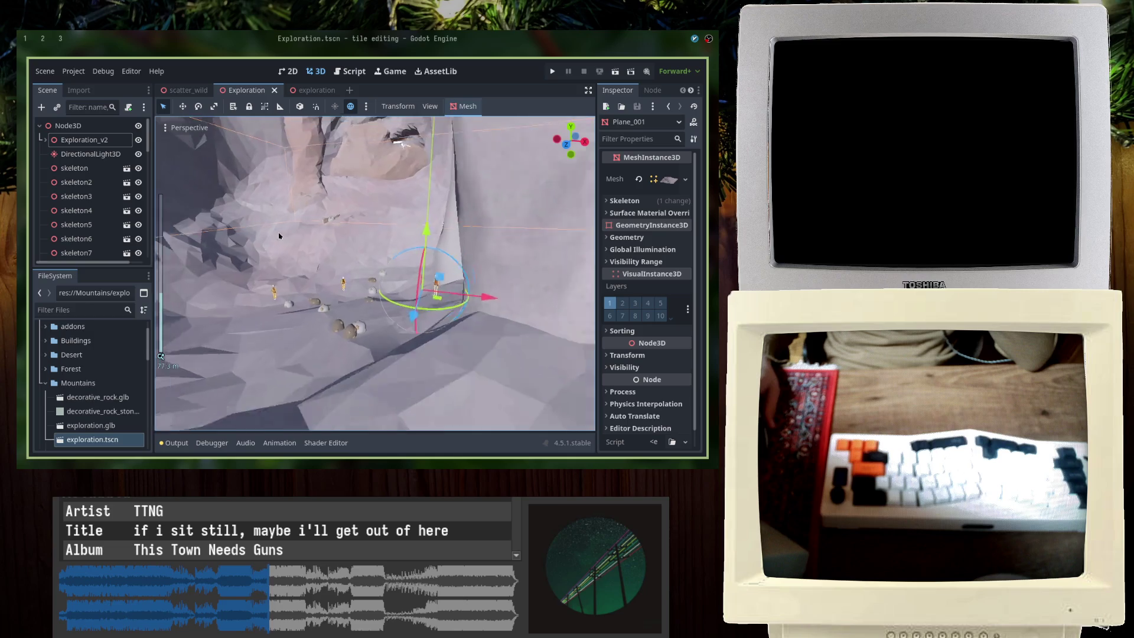
mouse_move(278, 231)
middle_mouse_down()
mouse_move(293, 193)
mouse_move(315, 197)
middle_mouse_up()
scroll(288, 212, "down", 4)
scroll(304, 201, "up", 2)
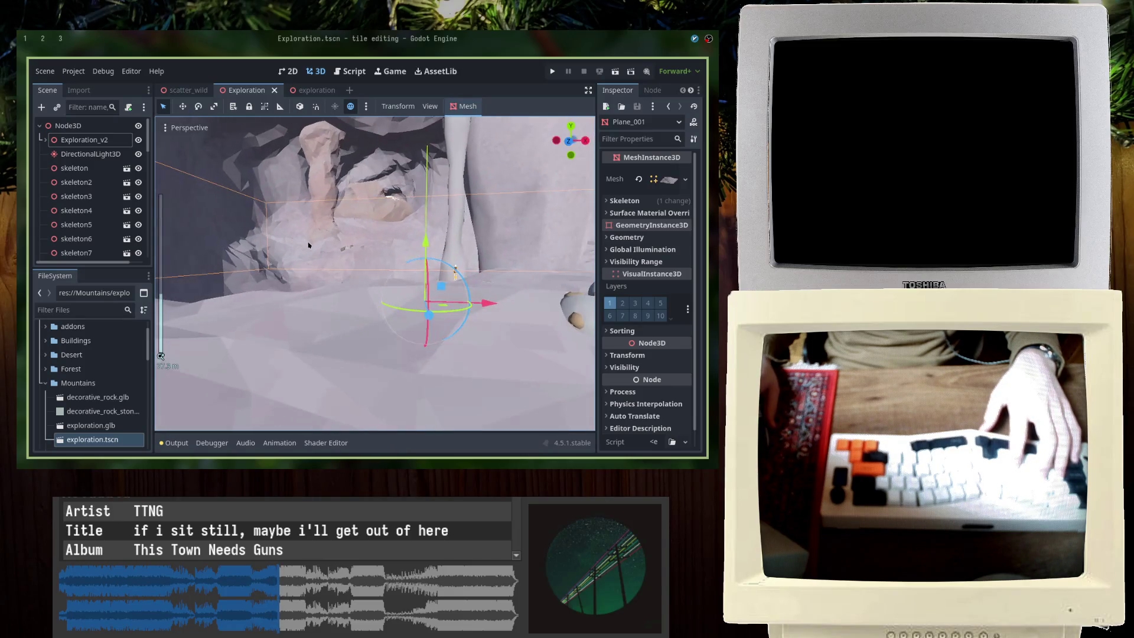
mouse_move(309, 245)
middle_mouse_down()
mouse_move(316, 294)
mouse_move(283, 350)
middle_mouse_up()
key("ctrl+s")
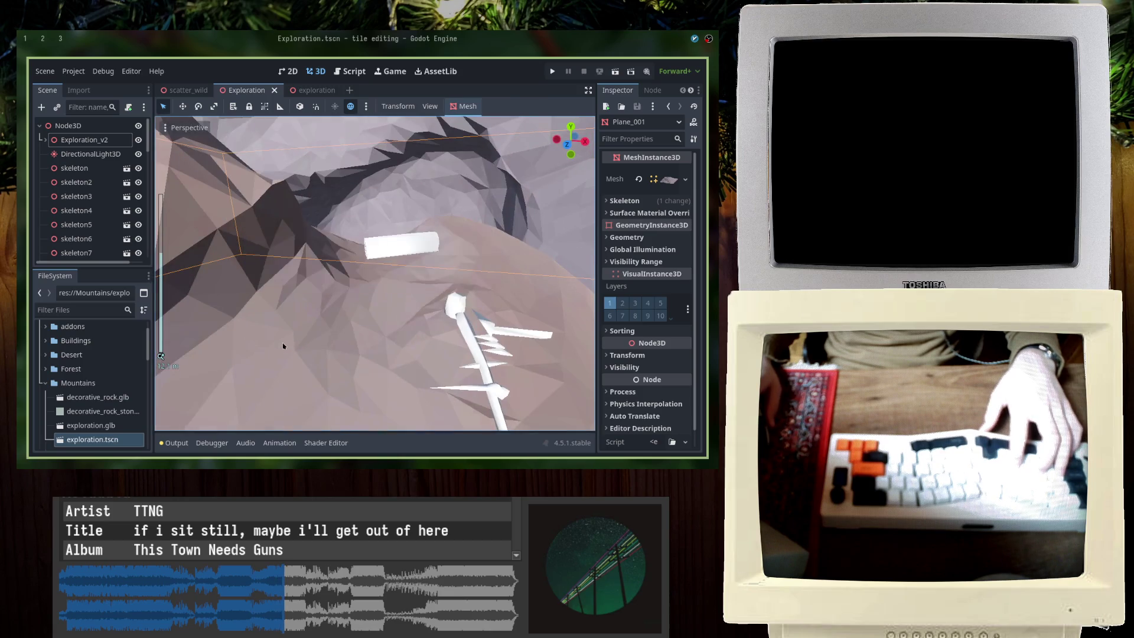
key("ctrl+s")
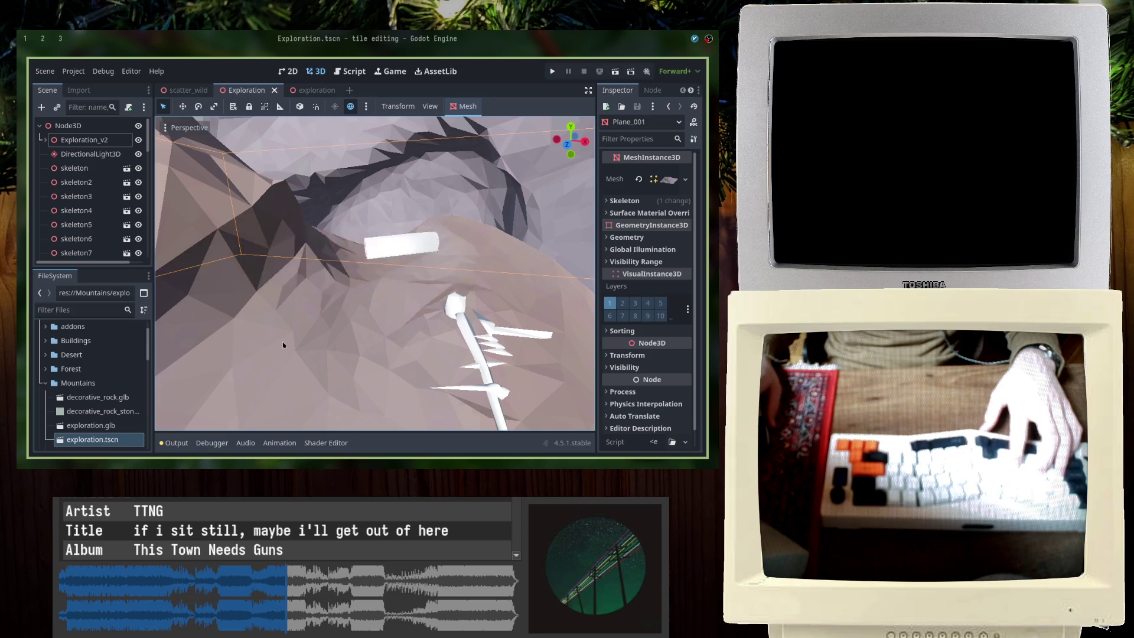
key("ctrl+s")
scroll(283, 344, "down", 3)
scroll(283, 347, "up", 5)
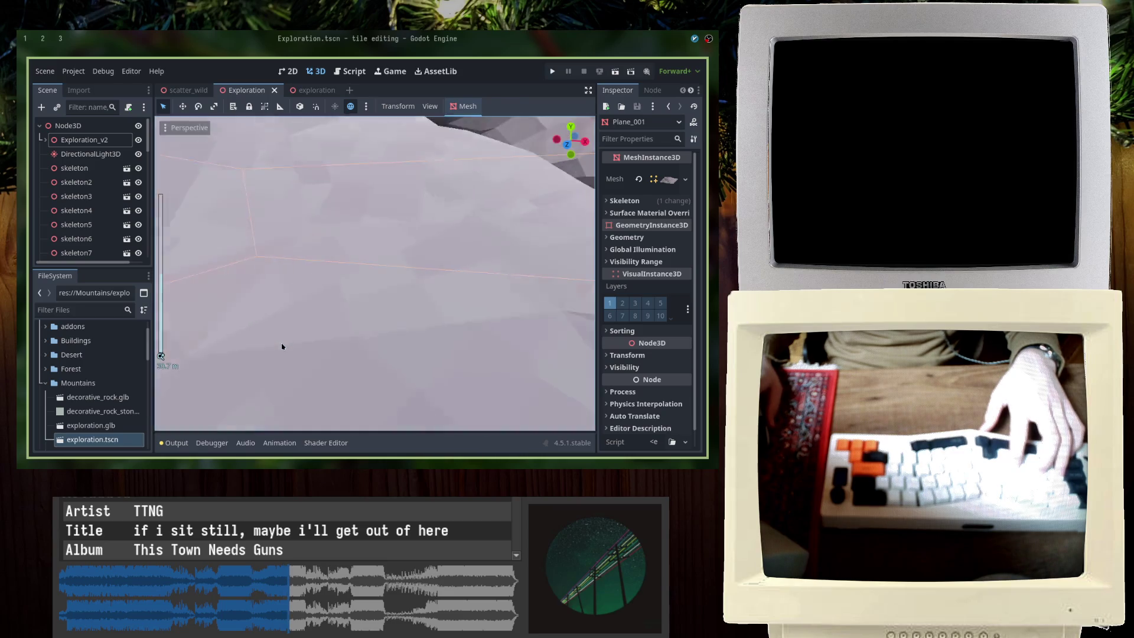
mouse_move(283, 346)
middle_mouse_down()
mouse_move(315, 292)
mouse_move(406, 252)
mouse_move(452, 265)
mouse_move(366, 307)
mouse_move(359, 283)
middle_mouse_up()
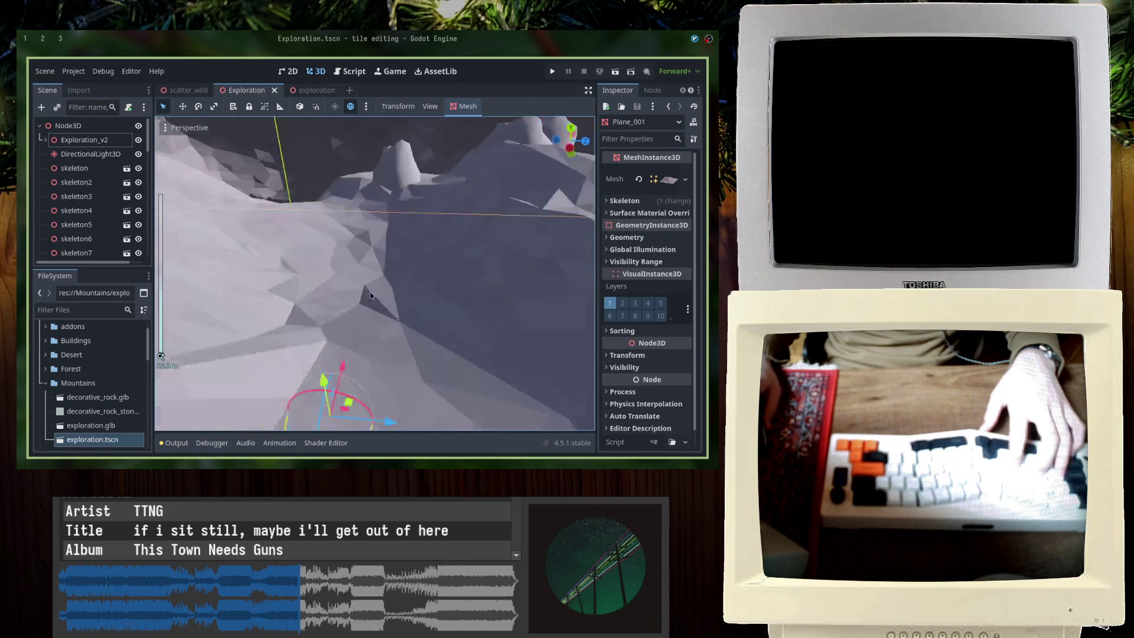
key("ctrl+s")
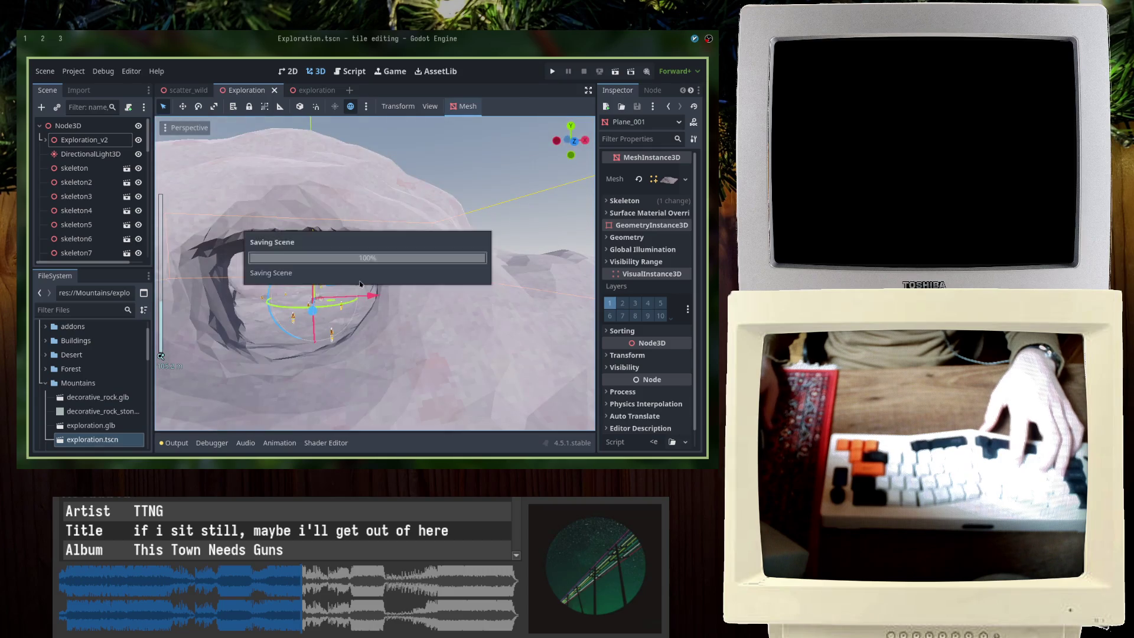
key("ctrl+s")
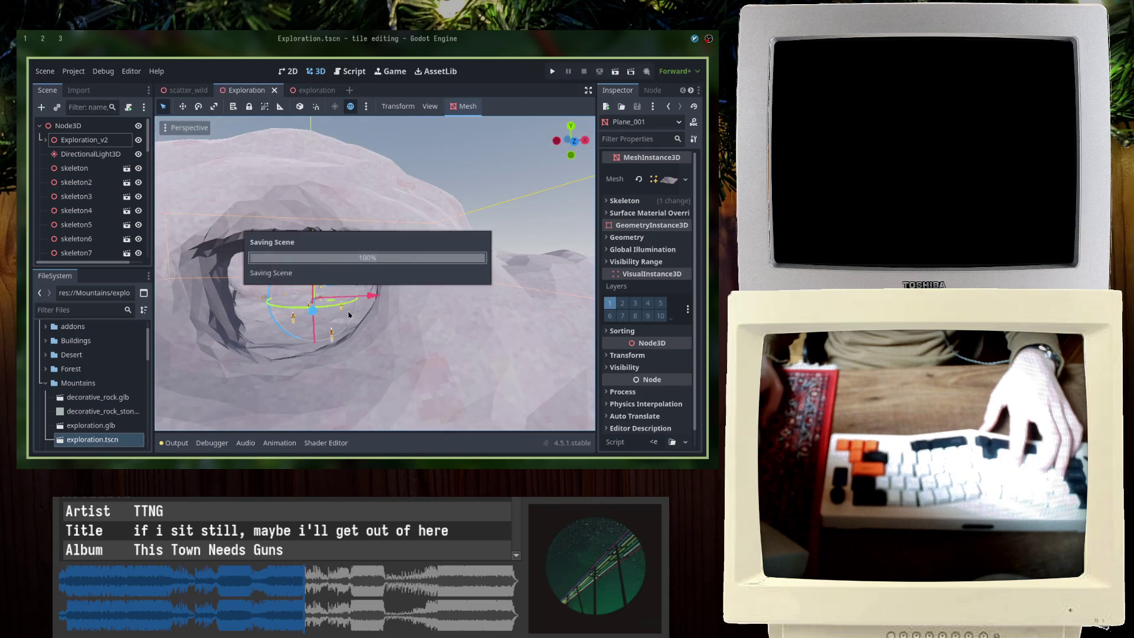
Step: Launch Blender from the application launcher
key("super+4")
key("super+d")
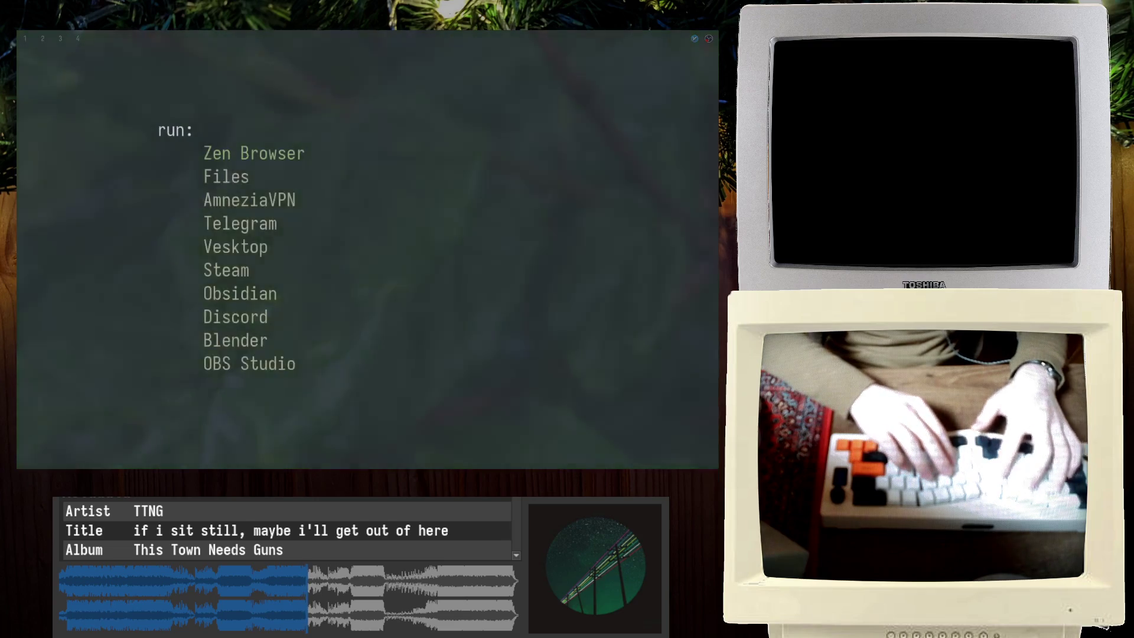
type("blener")
key("BackSpace")
key("BackSpace")
key("Return")
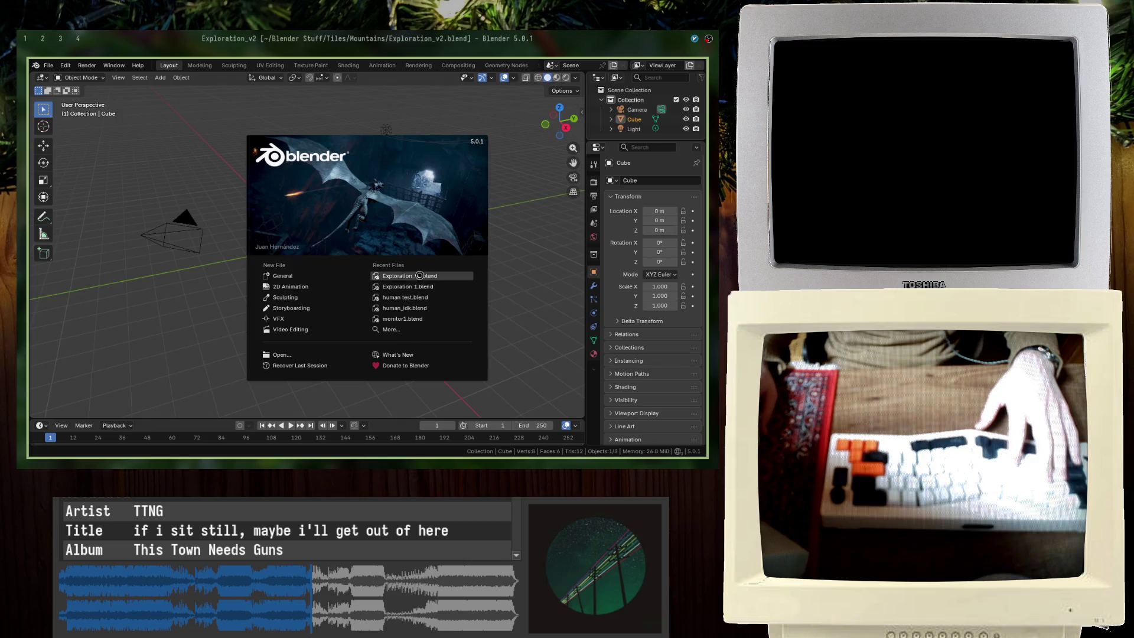
Step: Open Exploration_v2.blend and switch the terrain to the Sculpting workspace
left_click(420, 275)
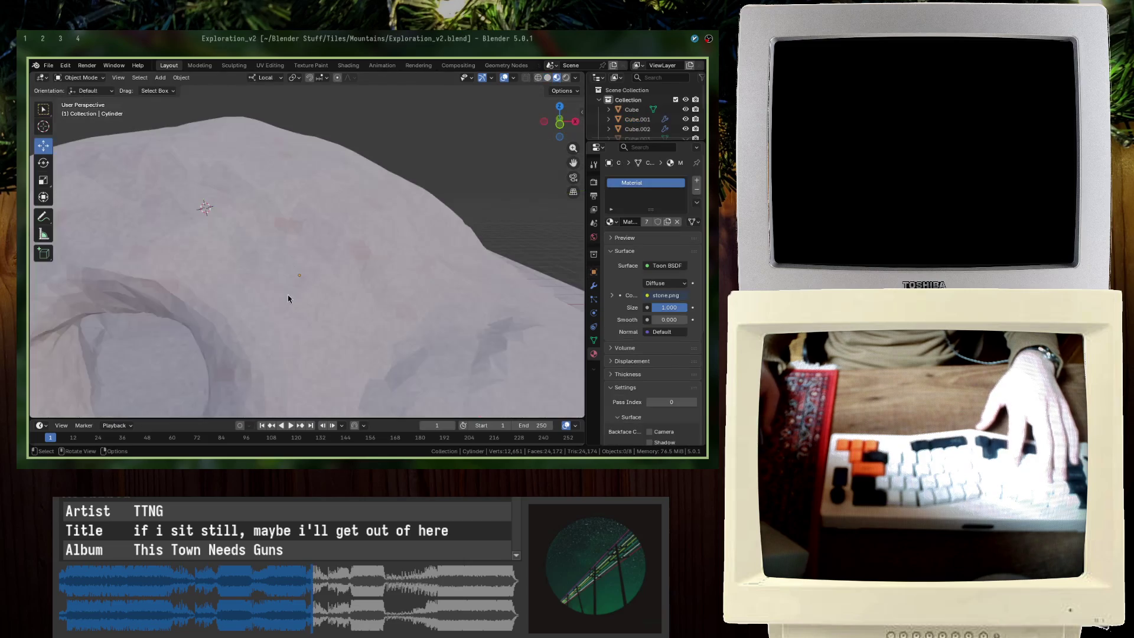
mouse_move(289, 298)
middle_mouse_down()
mouse_move(454, 285)
mouse_move(295, 78)
middle_mouse_up()
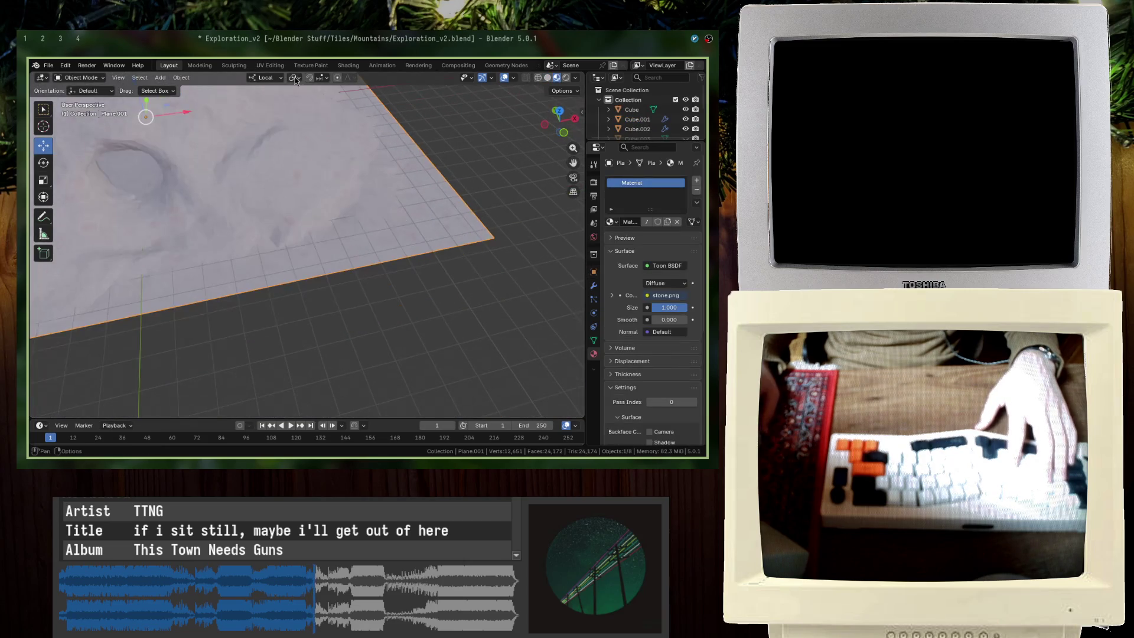
left_click(270, 65)
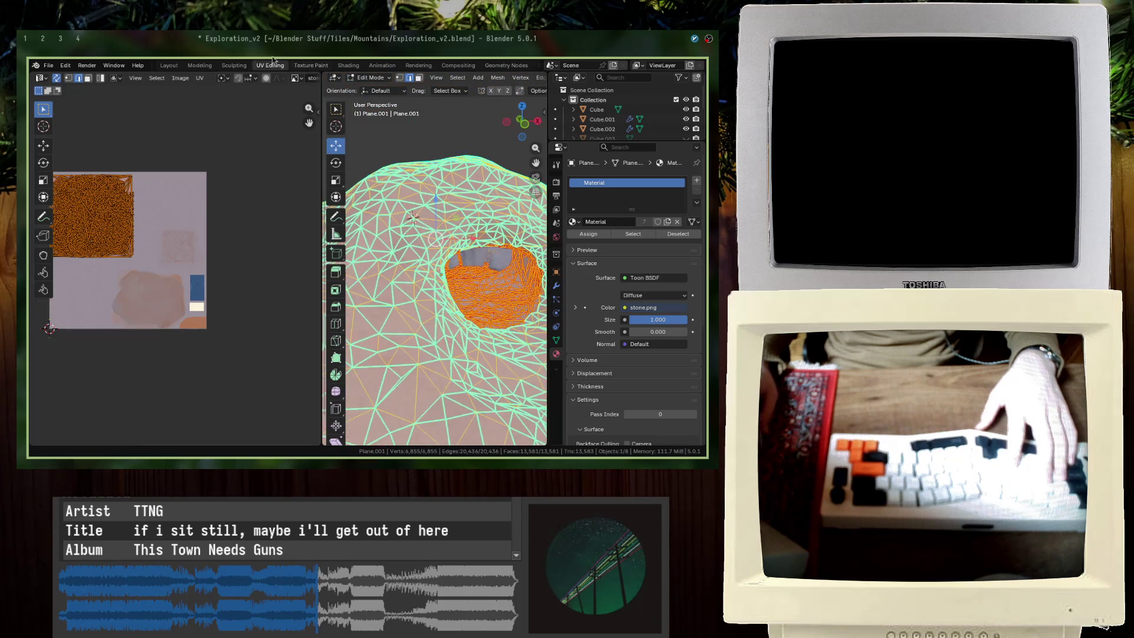
left_click(233, 65)
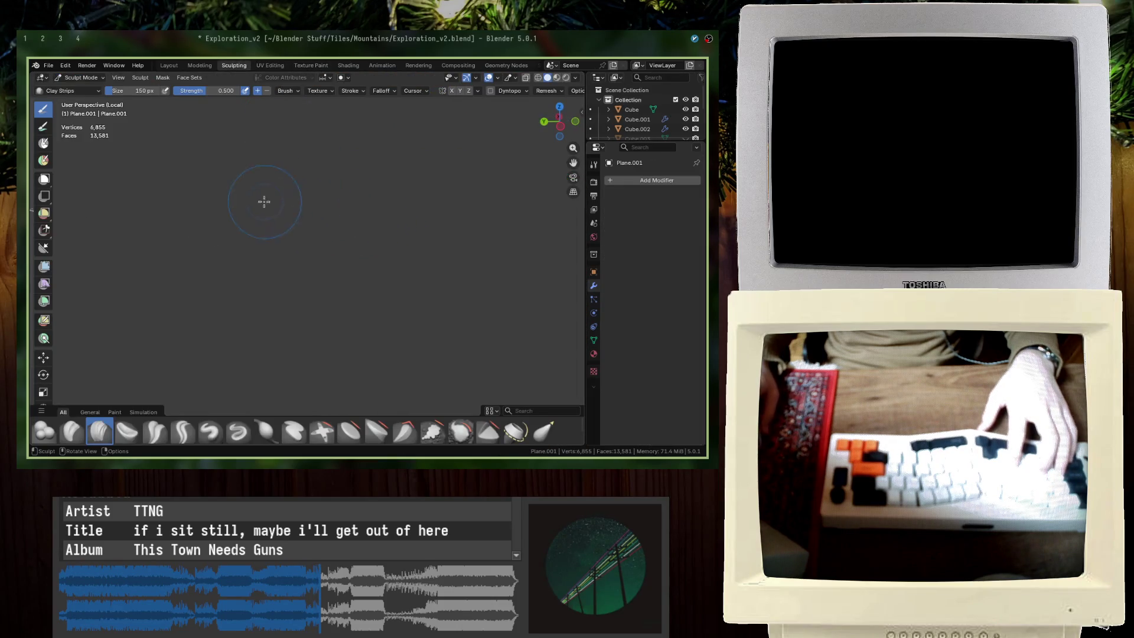
Step: Leave local view and set the sculpt brush strength to 0.679
key("KP_Divide")
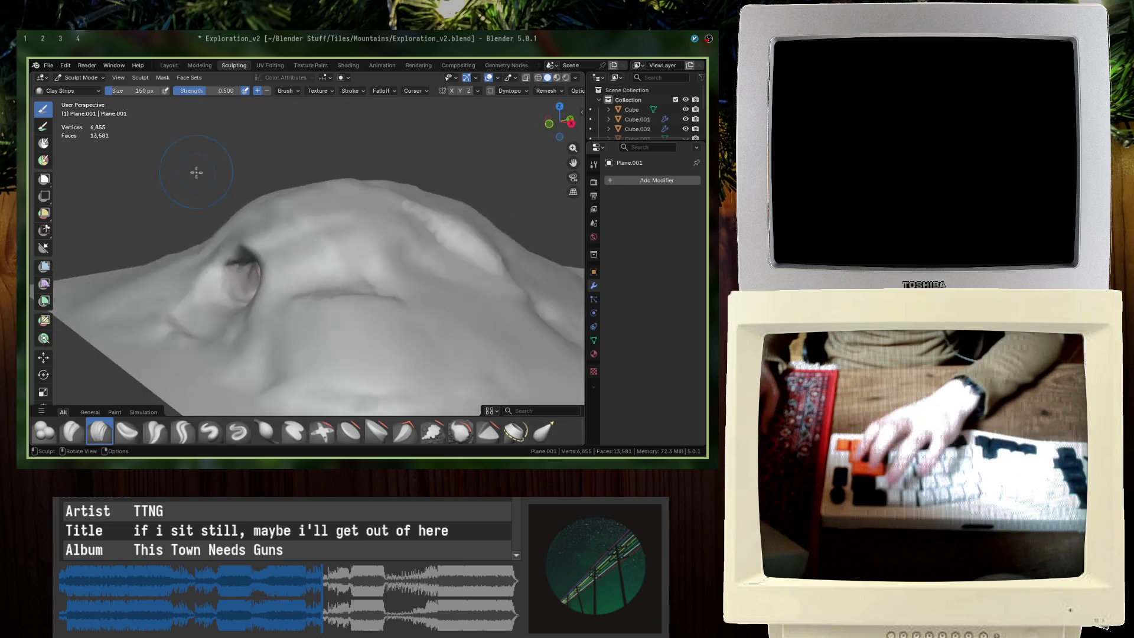
scroll(342, 317, "down", 3)
middle_click_drag(342, 316, 322, 215)
scroll(347, 272, "up", 5)
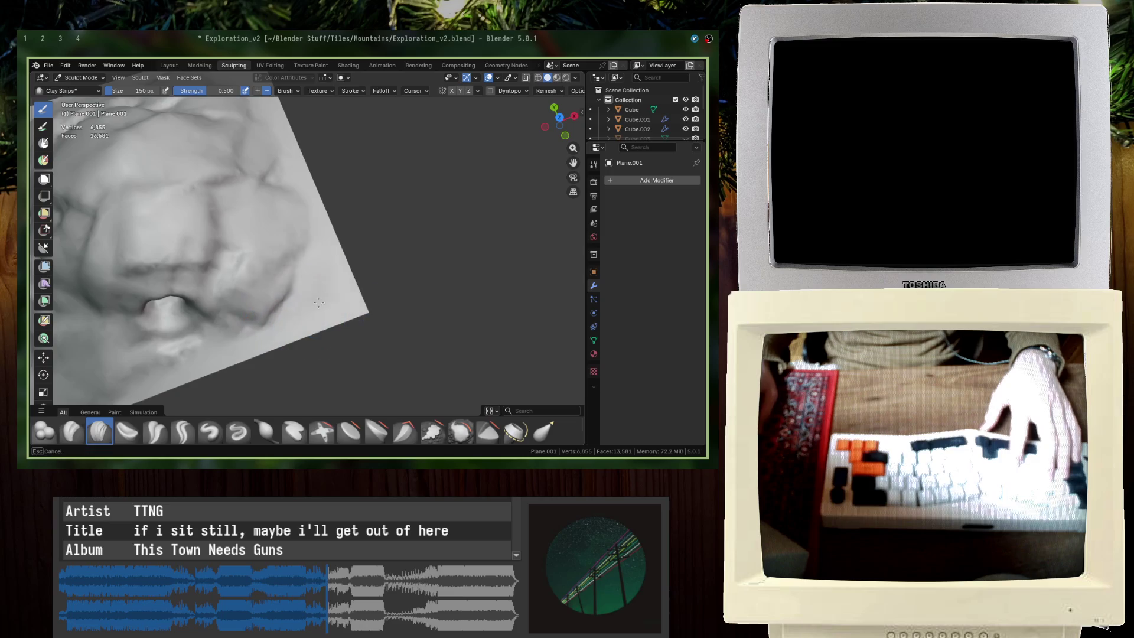
middle_click_drag(319, 342, 354, 280)
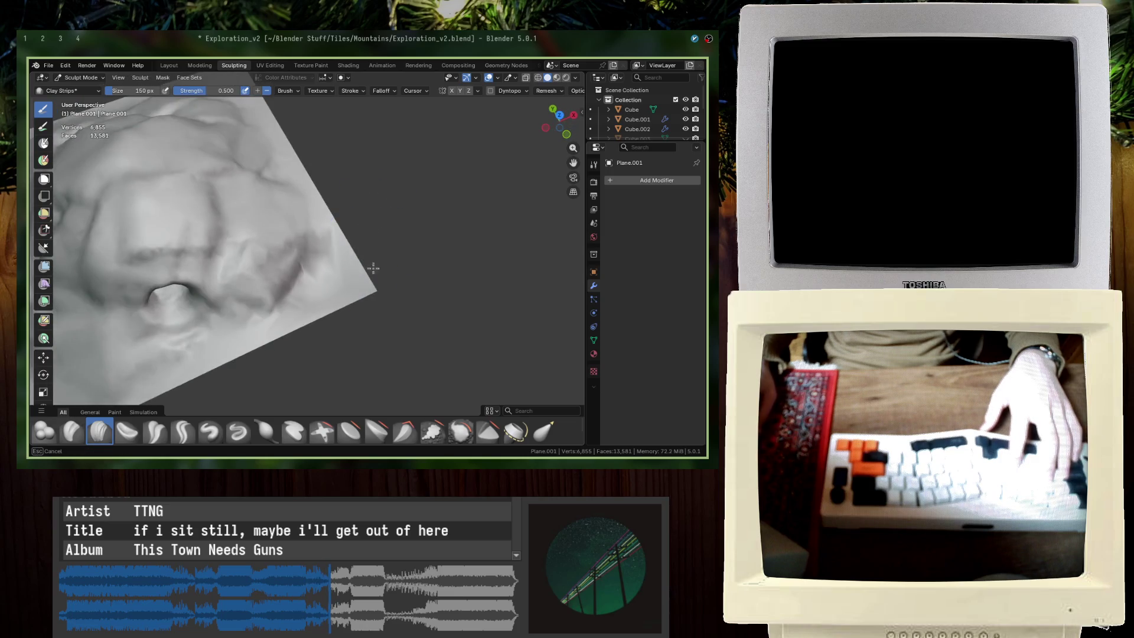
key("shift+f")
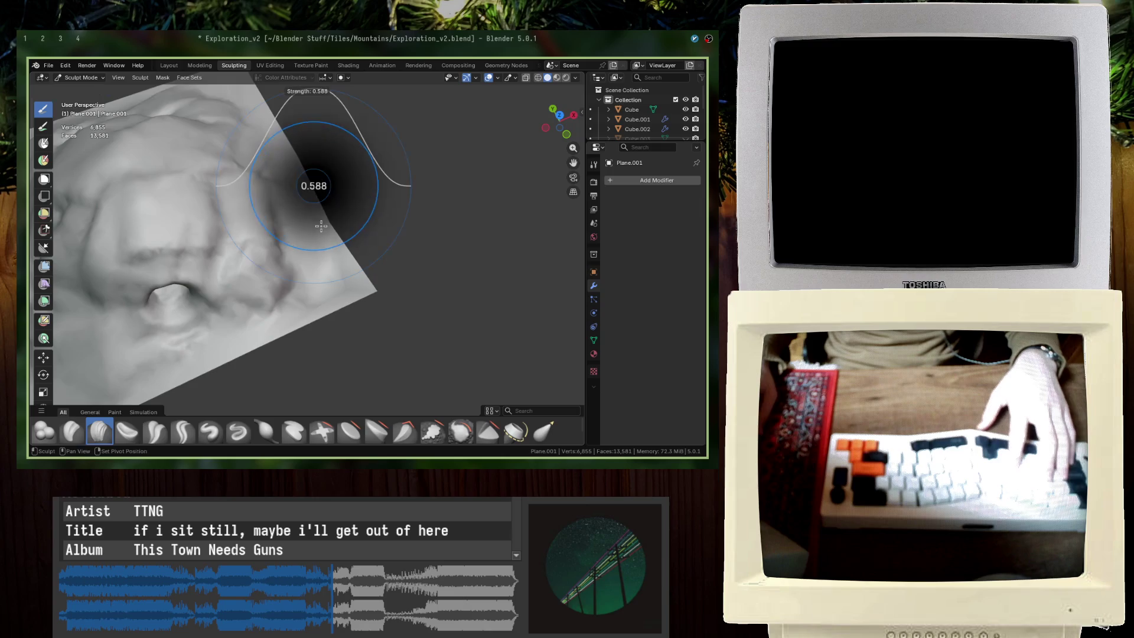
left_click(327, 203)
Step: Sculpt jagged tooth-like ridges along the mountain's edge and base with Clay Strips
middle_click_drag(319, 151, 312, 209)
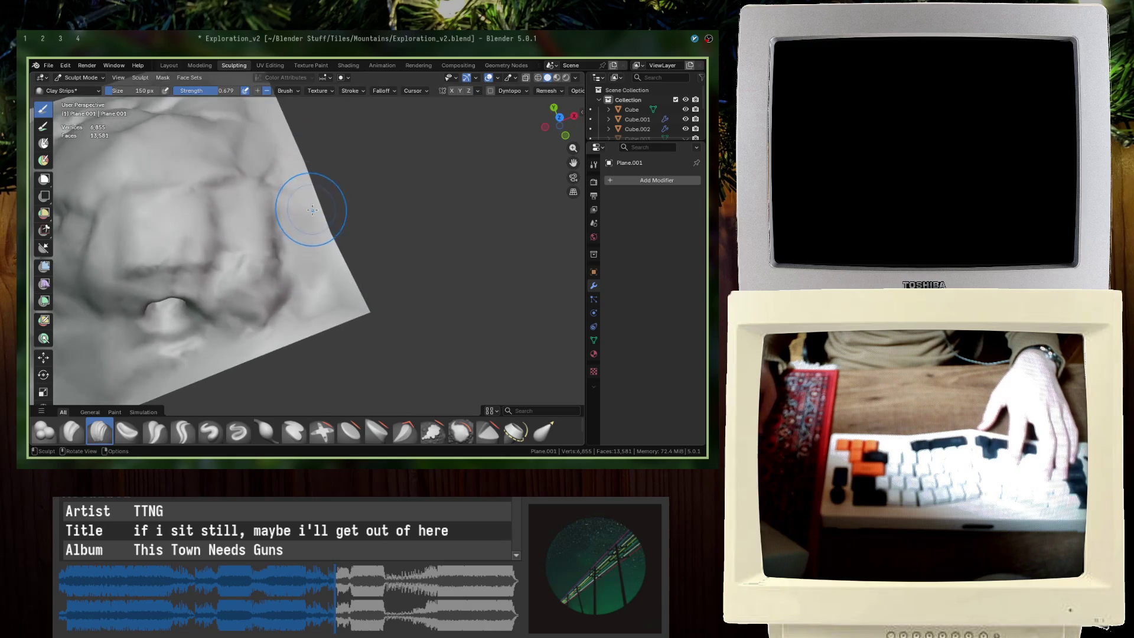
middle_click_drag(294, 165, 338, 320)
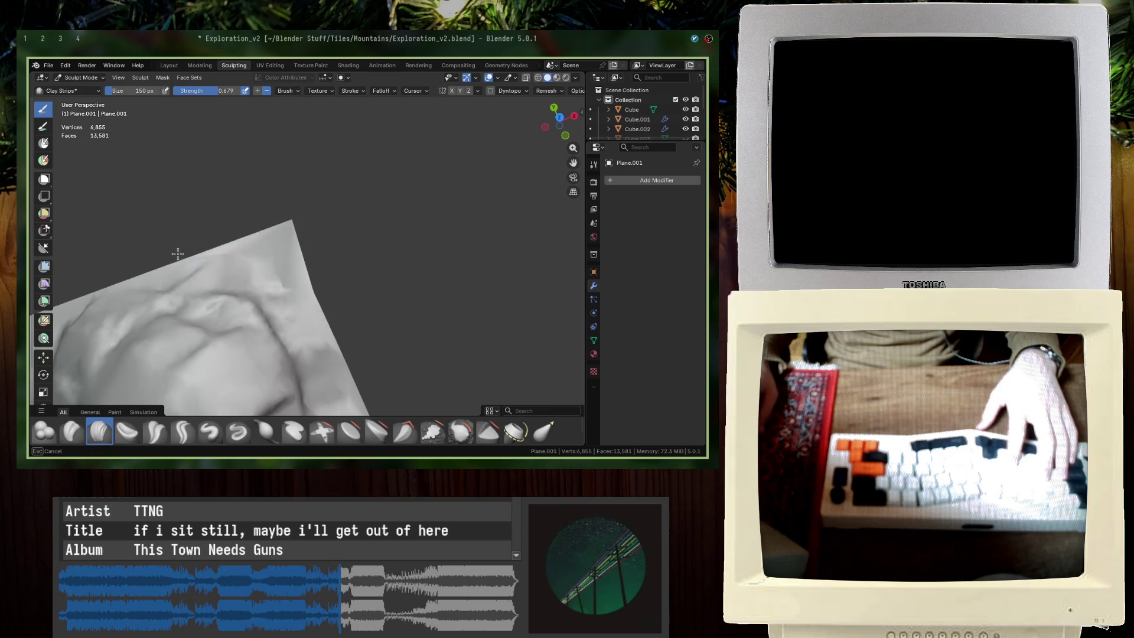
mouse_move(190, 251)
middle_mouse_down()
mouse_move(266, 177)
mouse_move(360, 138)
middle_mouse_up()
scroll(360, 138, "up", 6)
left_click_drag(398, 271, 450, 266)
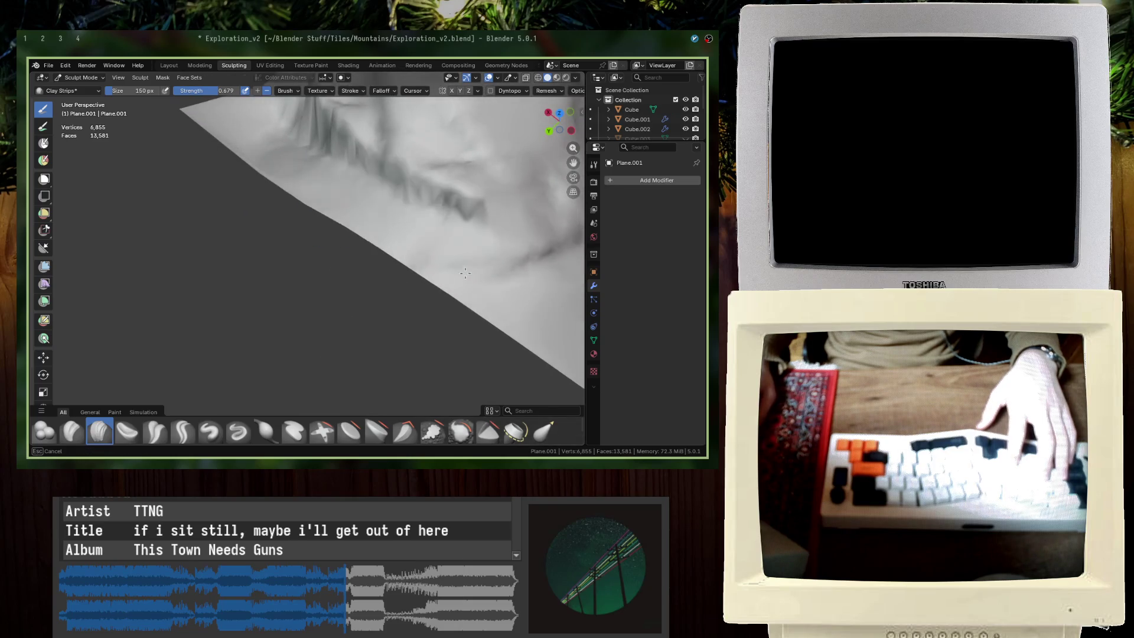
mouse_move(449, 266)
middle_mouse_down()
mouse_move(517, 274)
mouse_move(542, 314)
middle_mouse_up()
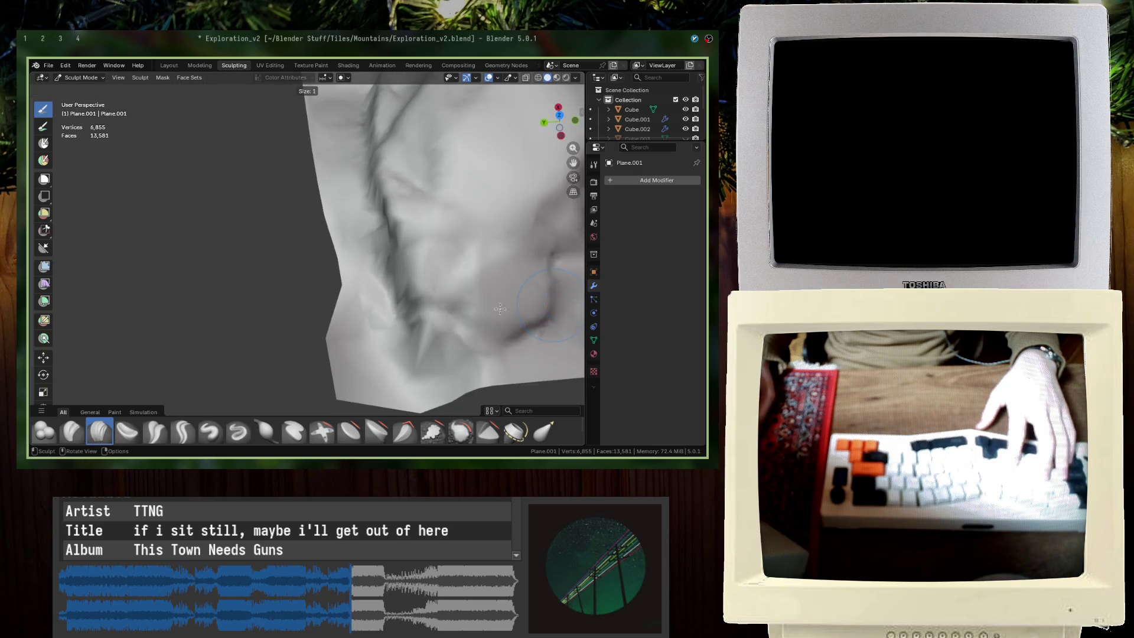
mouse_move(460, 327)
middle_mouse_down()
mouse_move(484, 333)
mouse_move(295, 254)
mouse_move(321, 276)
middle_mouse_up()
middle_click_drag(421, 338, 348, 290)
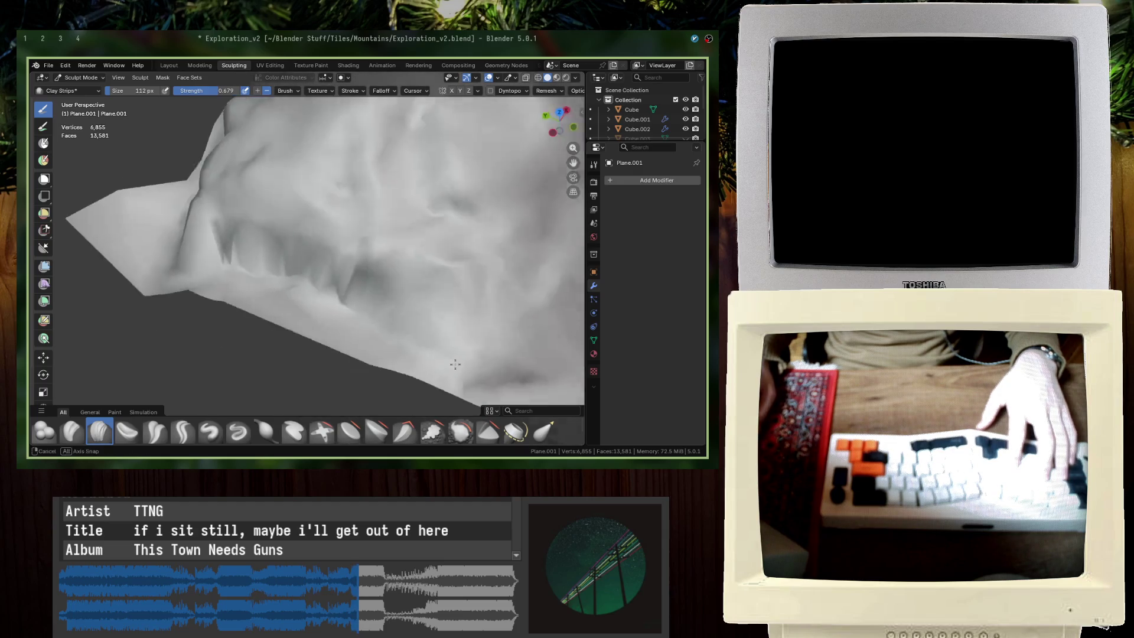
left_click_drag(286, 324, 208, 312)
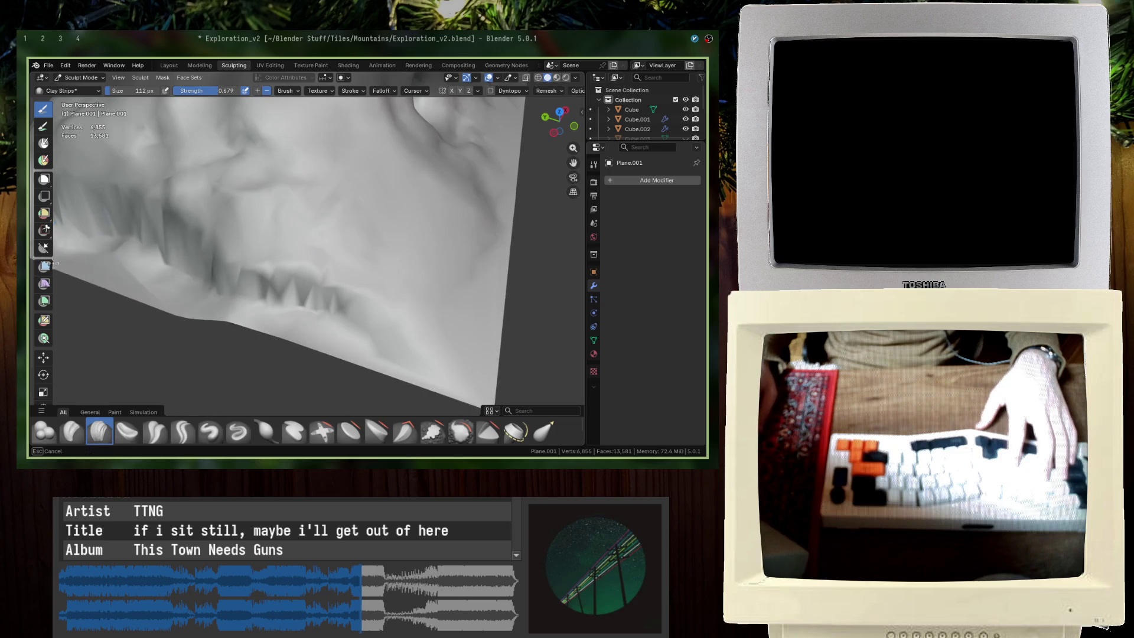
left_click_drag(347, 339, 431, 356)
Step: Review the cave opening and whole mountain, then return to the Layout workspace in Edit Mode
mouse_move(483, 372)
middle_mouse_down()
mouse_move(345, 282)
mouse_move(348, 327)
middle_mouse_up()
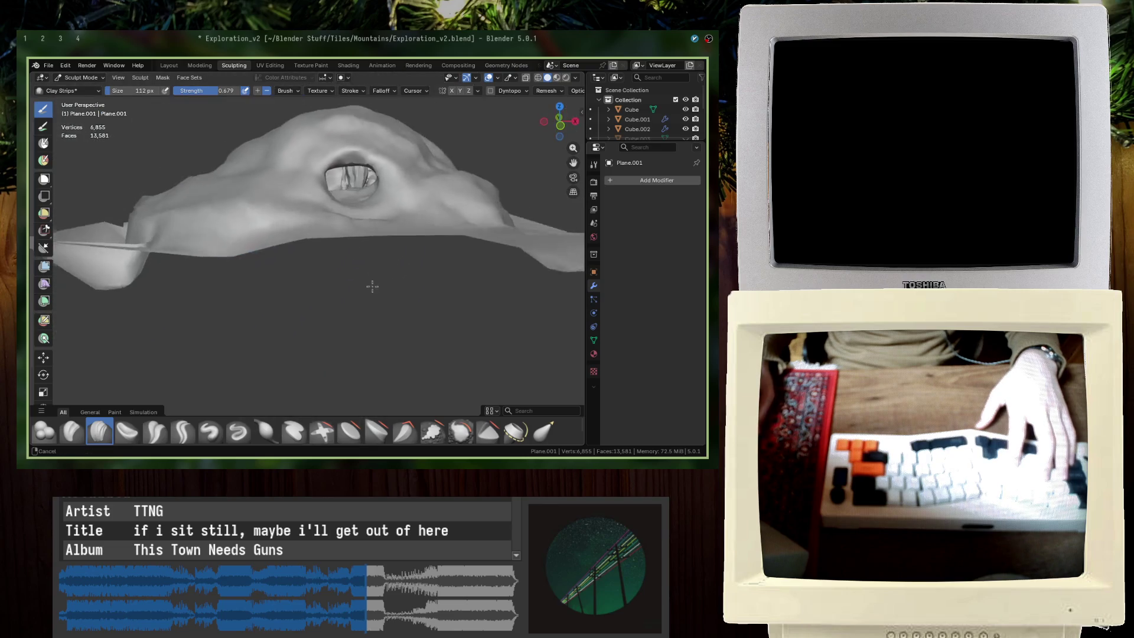
middle_click_drag(280, 306, 483, 348)
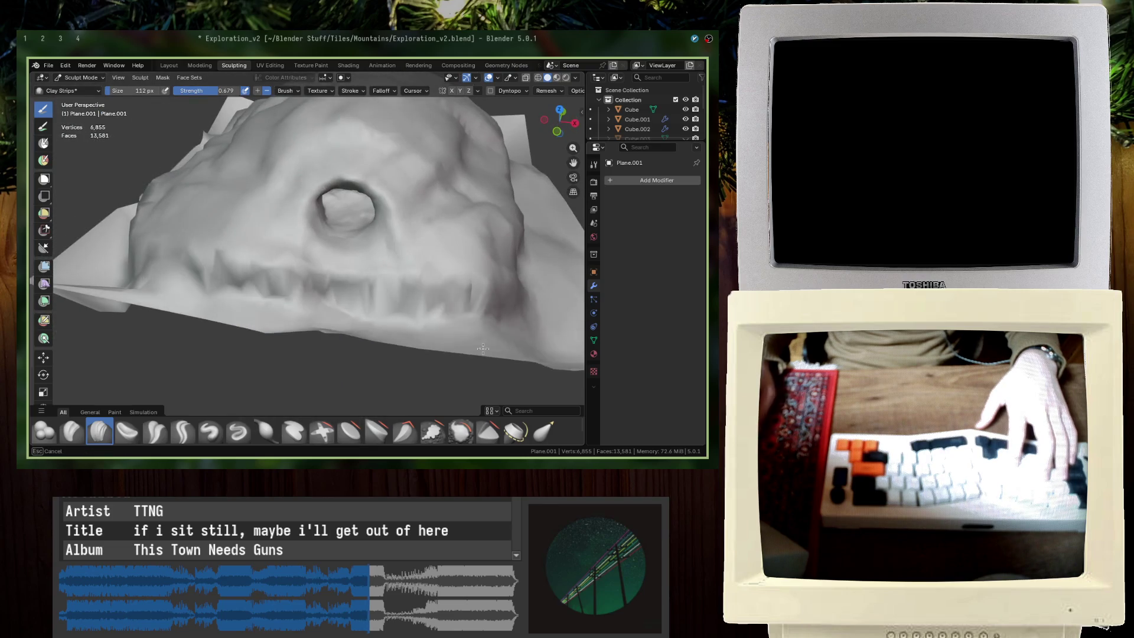
middle_click_drag(312, 342, 266, 228)
scroll(145, 331, "up", 4)
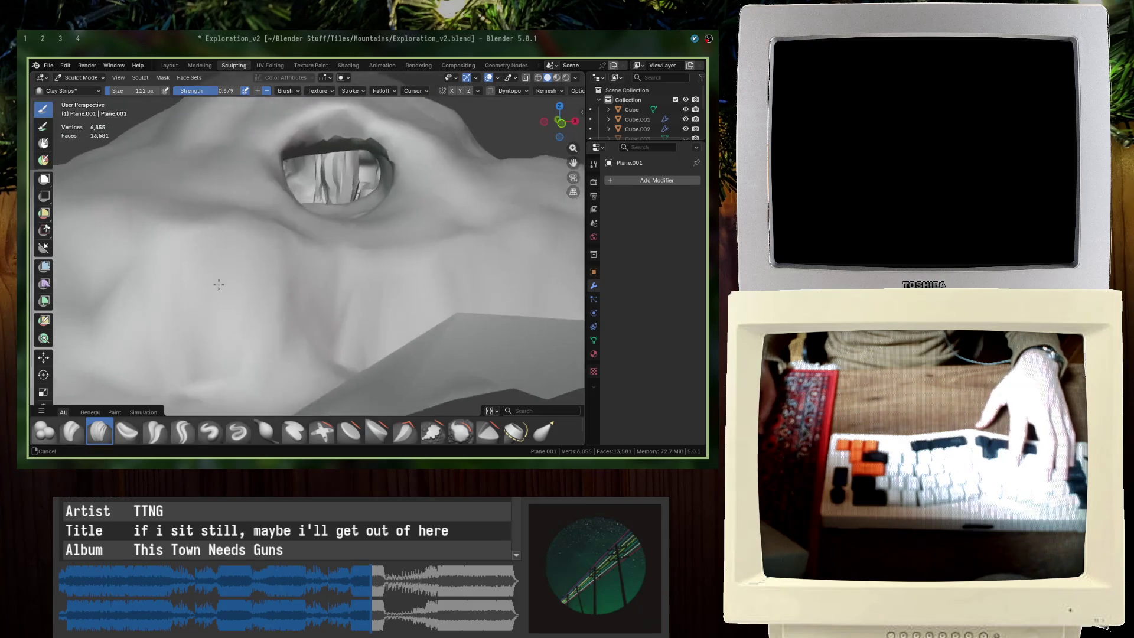
scroll(145, 330, "down", 4)
middle_click_drag(146, 330, 89, 309)
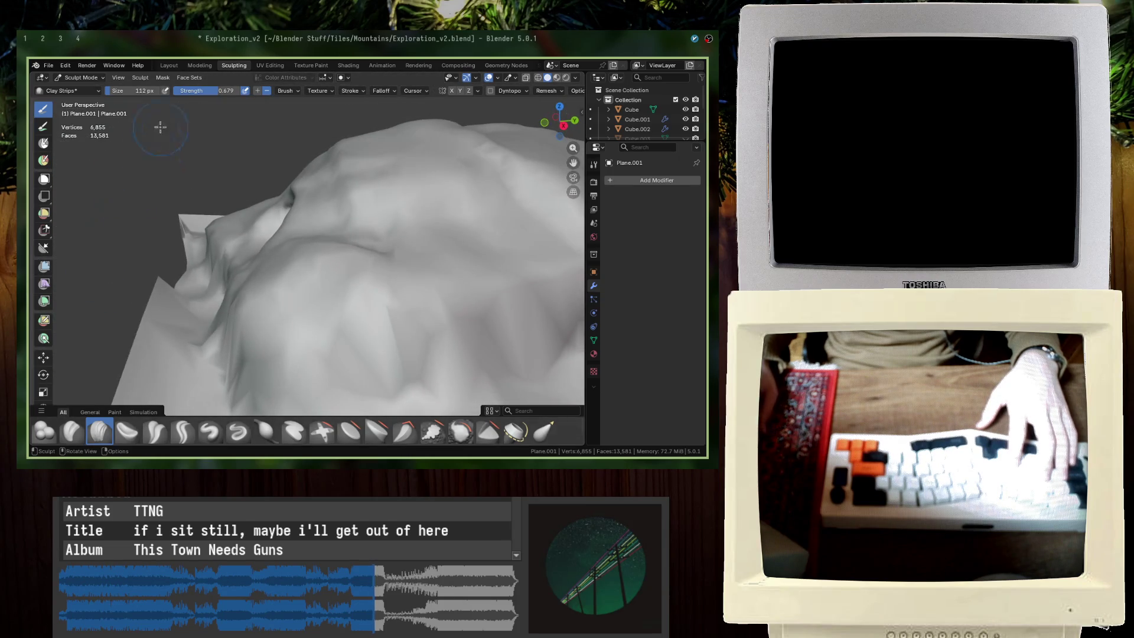
left_click(168, 65)
scroll(256, 240, "down", 3)
mouse_move(367, 287)
middle_mouse_down()
mouse_move(364, 240)
mouse_move(297, 227)
middle_mouse_up()
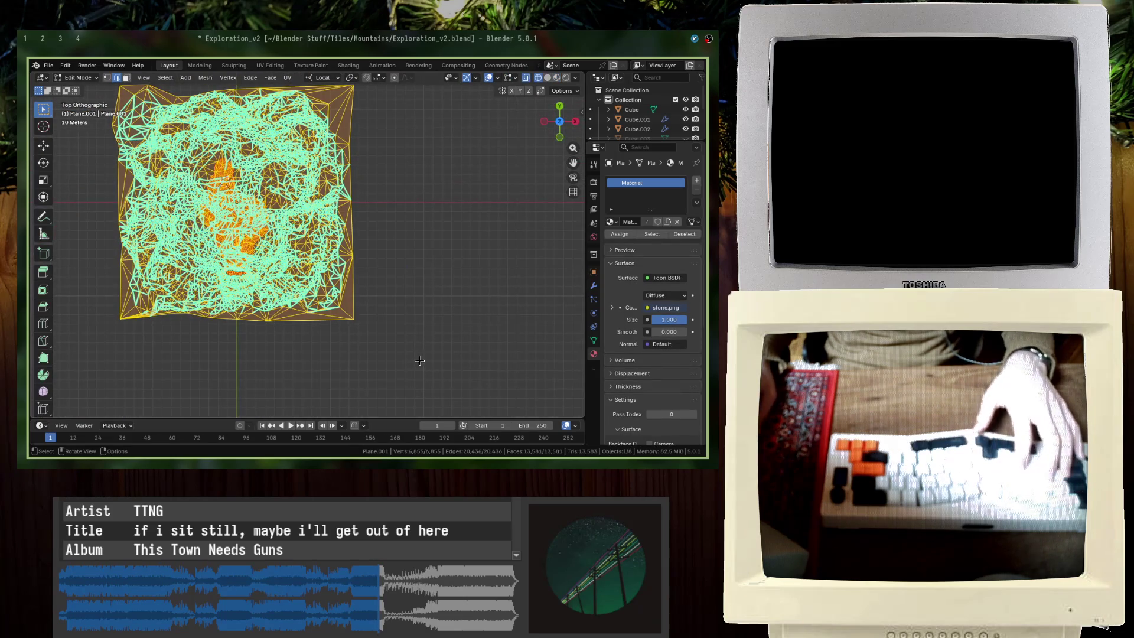
Step: Select the tile's right-side vertices, remove their edges and cancel a further delete
left_click_drag(460, 386, 350, 79)
right_click(387, 199)
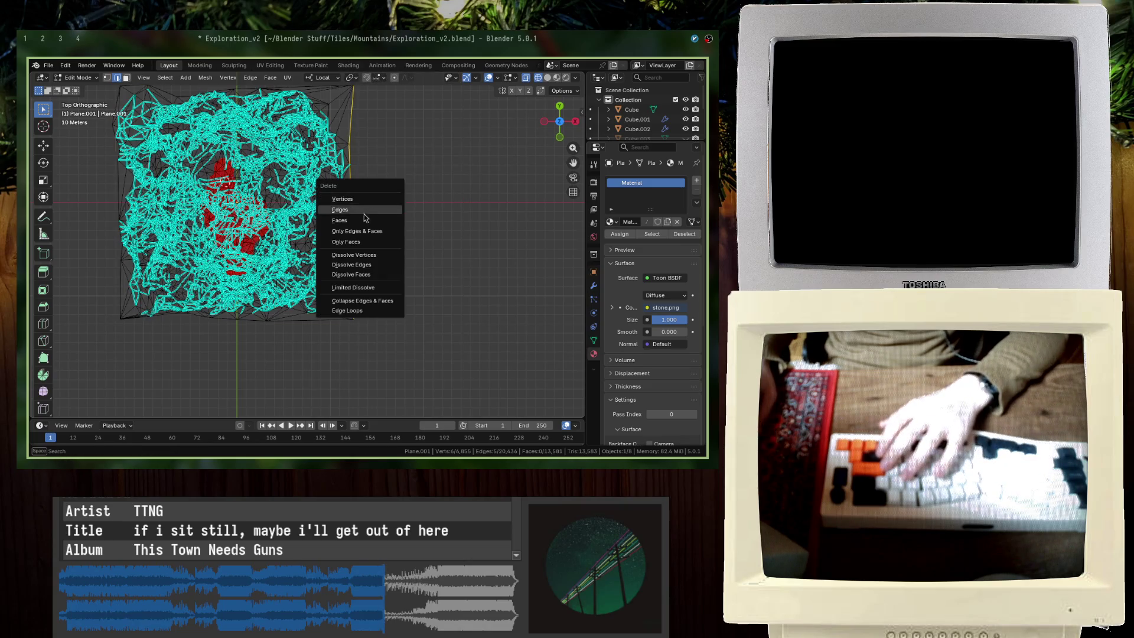
left_click(368, 217)
left_click_drag(479, 322, 115, 278)
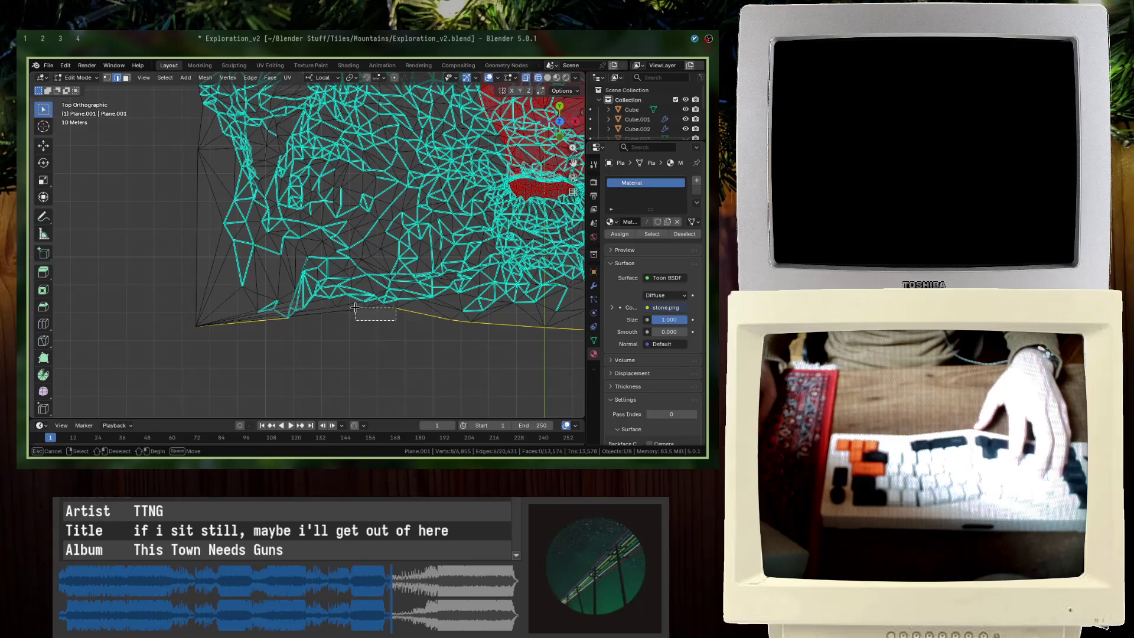
mouse_move(347, 309)
middle_mouse_down()
mouse_move(378, 261)
mouse_move(337, 233)
middle_mouse_up()
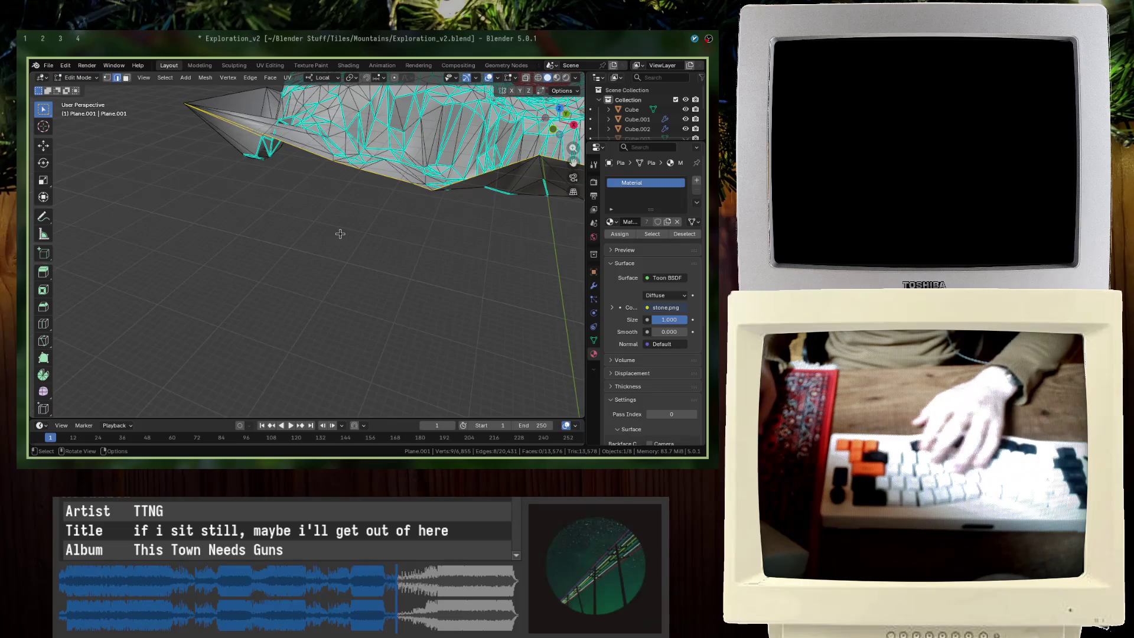
key("x")
key("Escape")
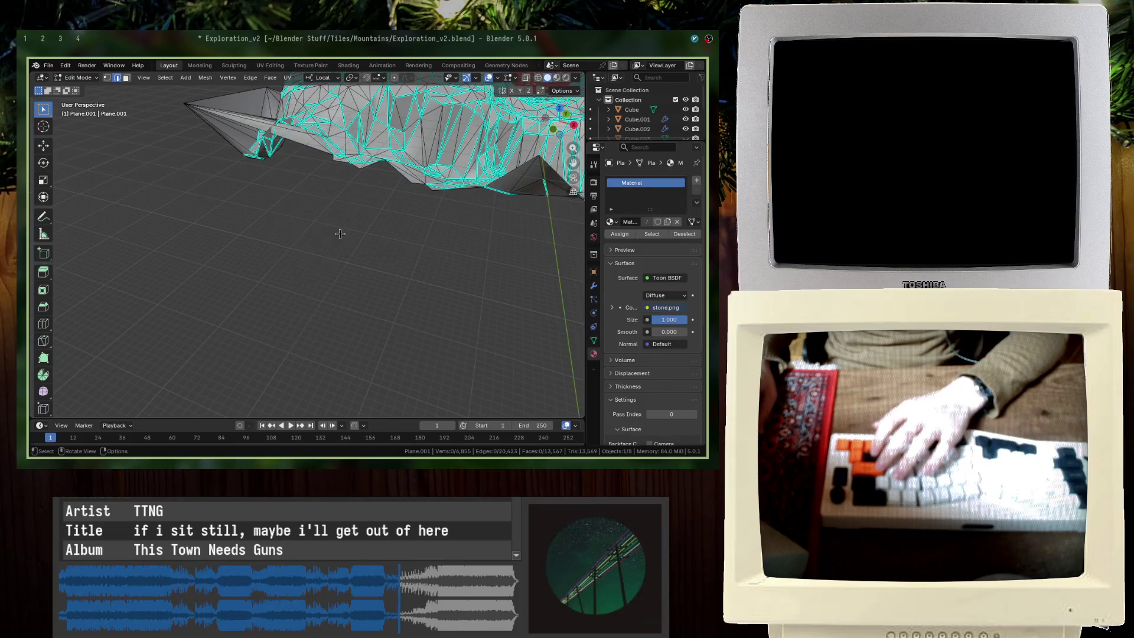
Step: Lower the selected edge band about 9.6 m along local Z and return to Object Mode
mouse_move(337, 236)
middle_mouse_down()
mouse_move(277, 242)
mouse_move(221, 180)
middle_mouse_up()
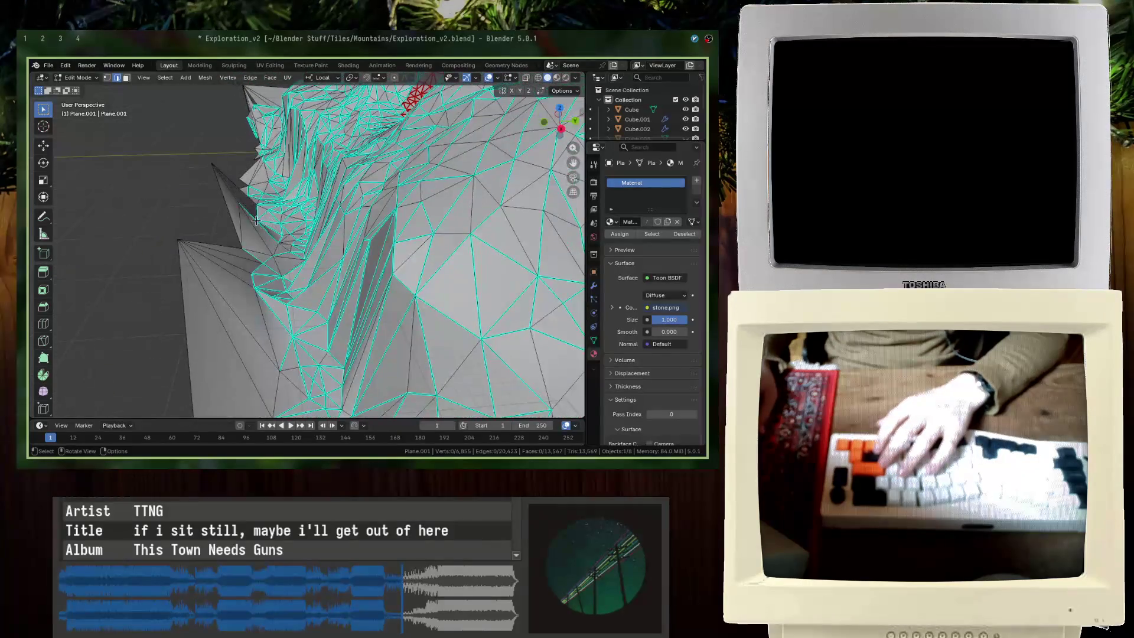
key("g")
key("z")
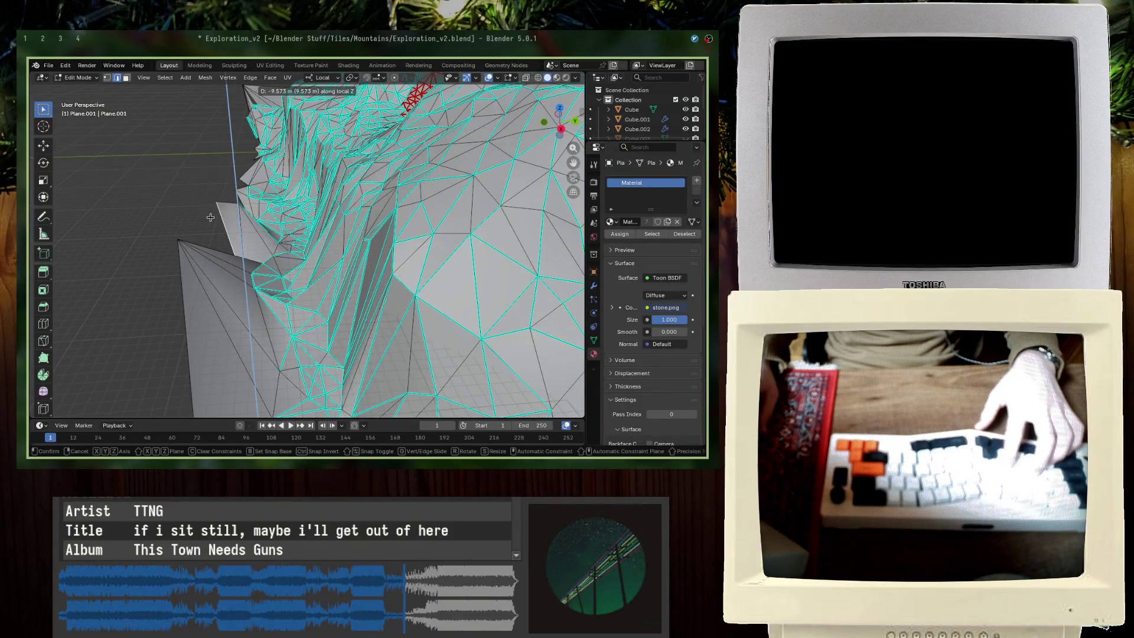
left_click(209, 222)
left_click(203, 253)
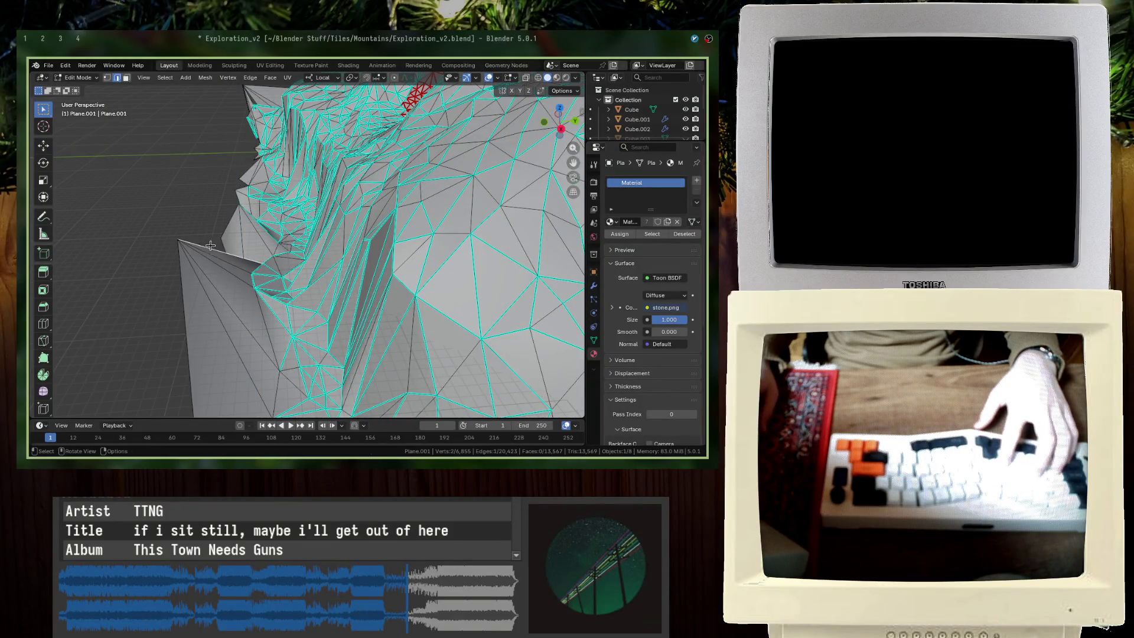
key("Tab")
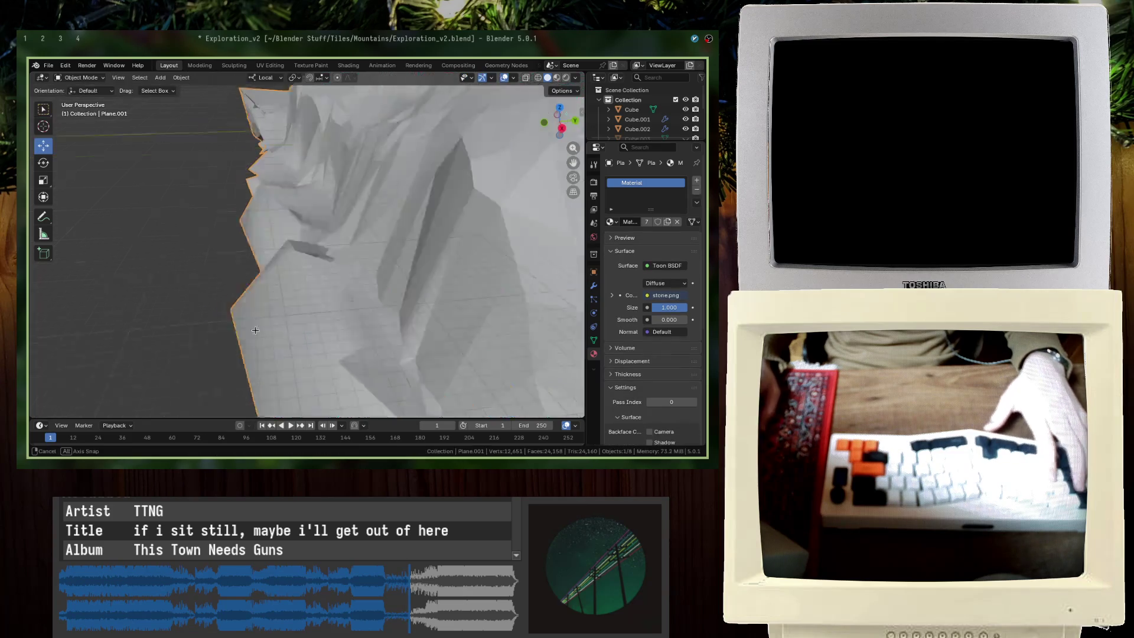
scroll(266, 292, "down", 5)
Step: Save Exploration_v2.blend and re-enter Edit Mode in vertex select
mouse_move(266, 293)
middle_mouse_down()
mouse_move(290, 304)
mouse_move(295, 284)
mouse_move(281, 287)
middle_mouse_up()
key("ctrl+s")
key("Tab")
scroll(350, 237, "up", 4)
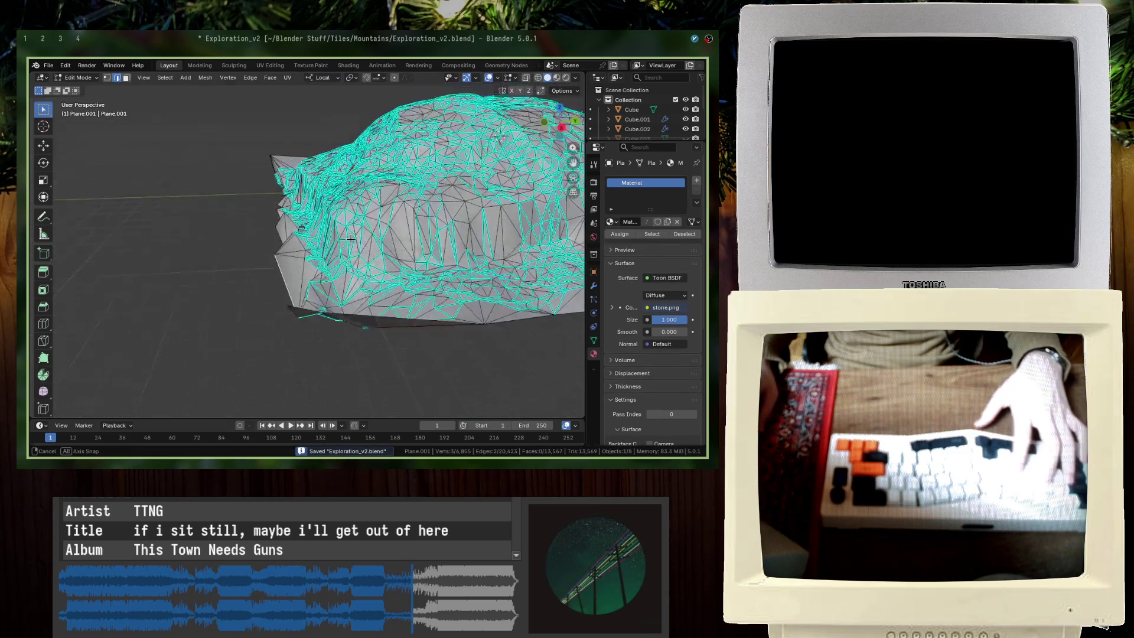
key("1")
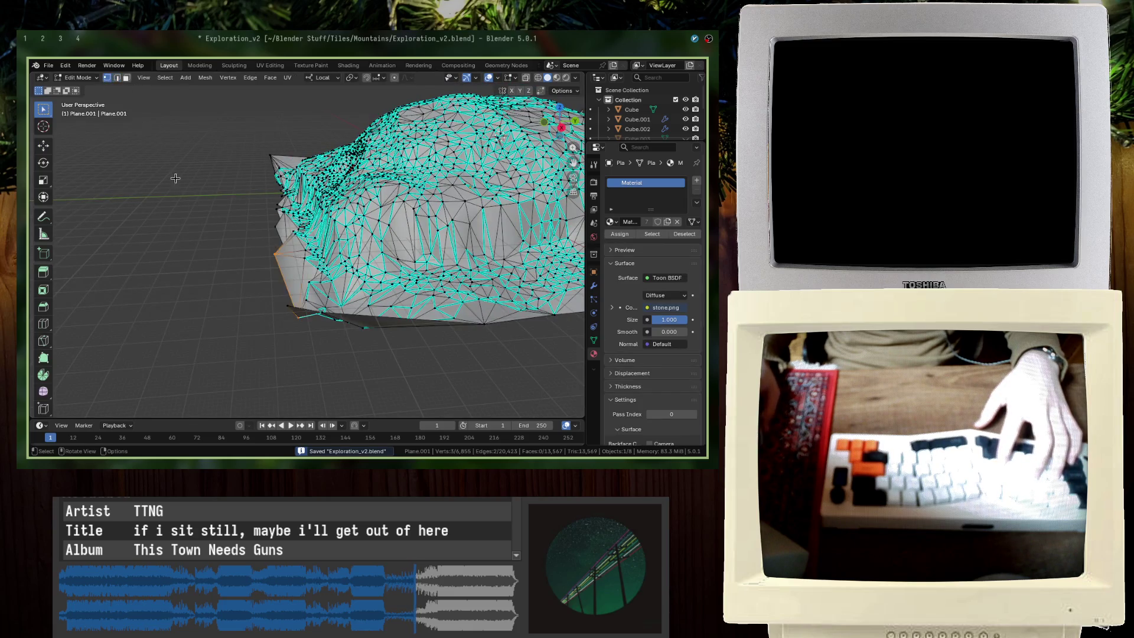
Step: Pull the ragged rim vertices down along Z in two moves
left_click(280, 303)
key("g")
key("z")
left_click(292, 328)
middle_click_drag(293, 328, 138, 199)
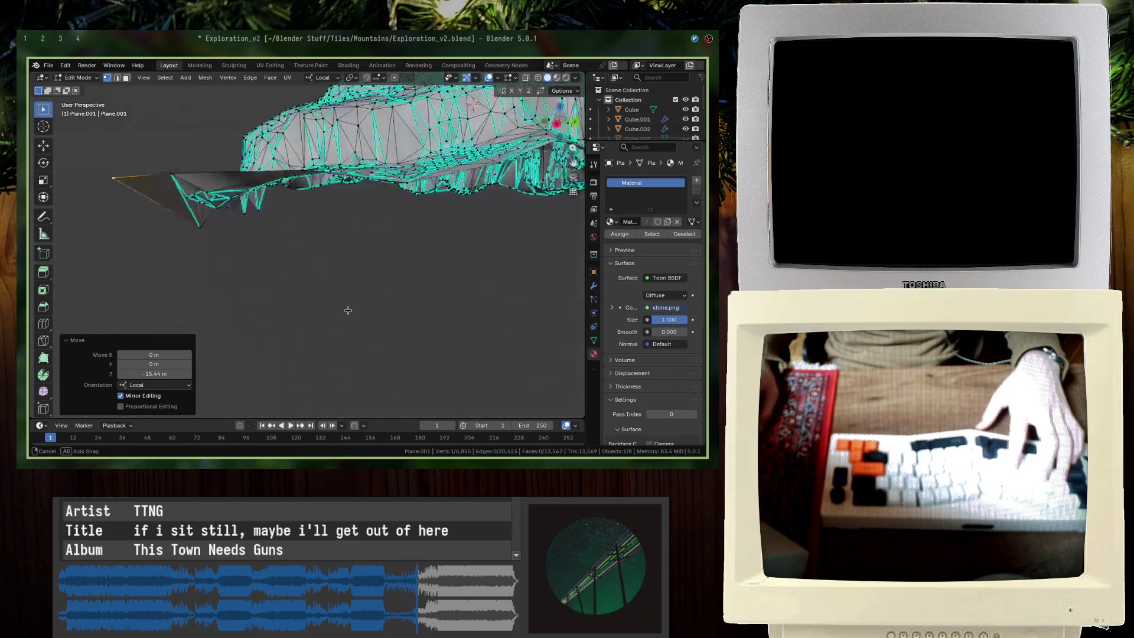
key("g")
key("z")
left_click(213, 250)
middle_click_drag(213, 250, 234, 253)
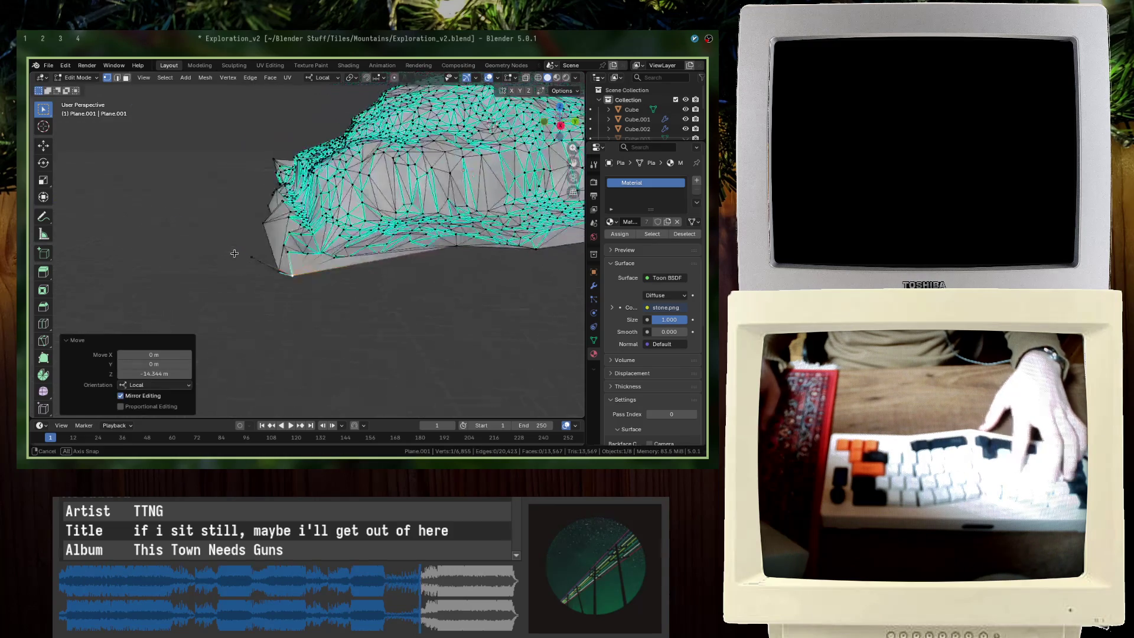
Step: Delete the stray vertices hanging below the rim
left_click_drag(251, 265, 254, 268)
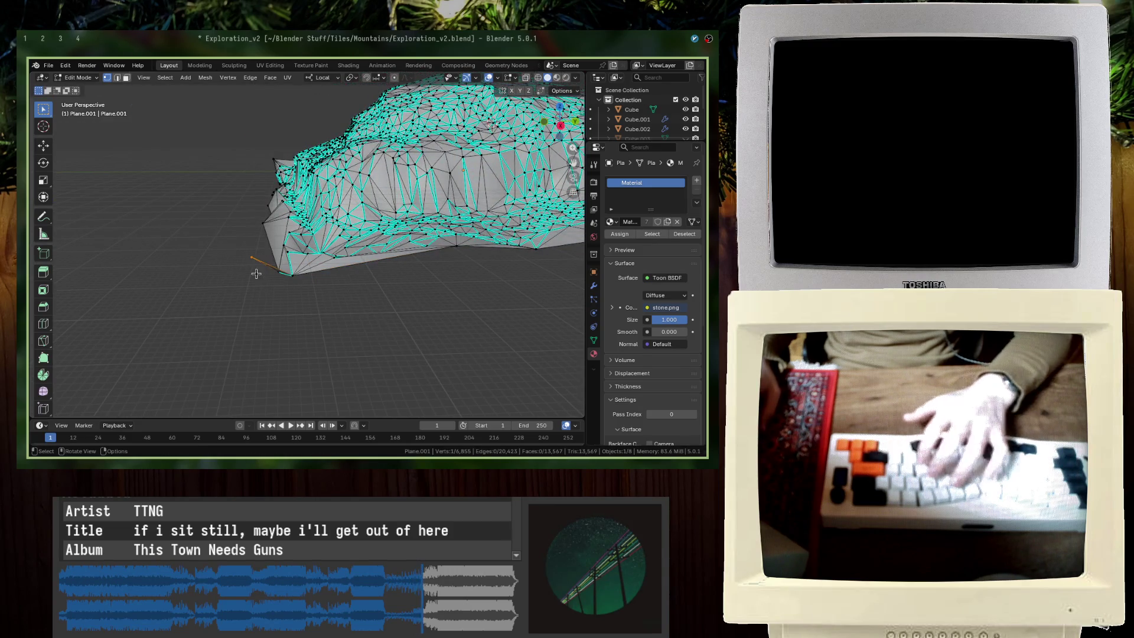
key("x")
left_click(254, 269)
middle_click_drag(254, 268, 247, 187)
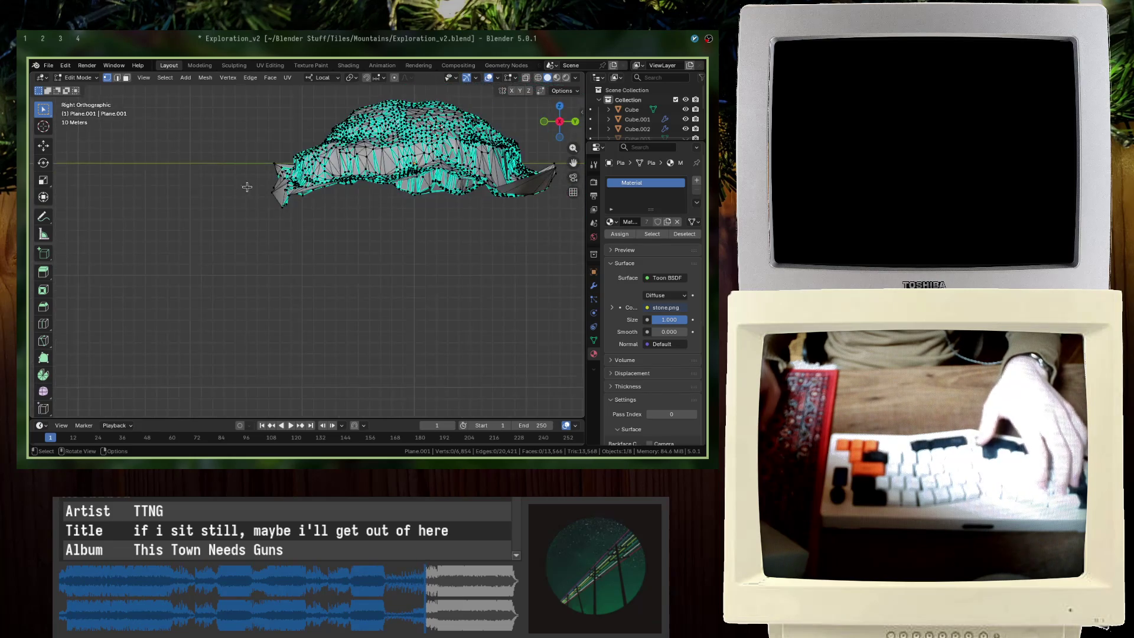
left_click_drag(275, 174, 268, 174)
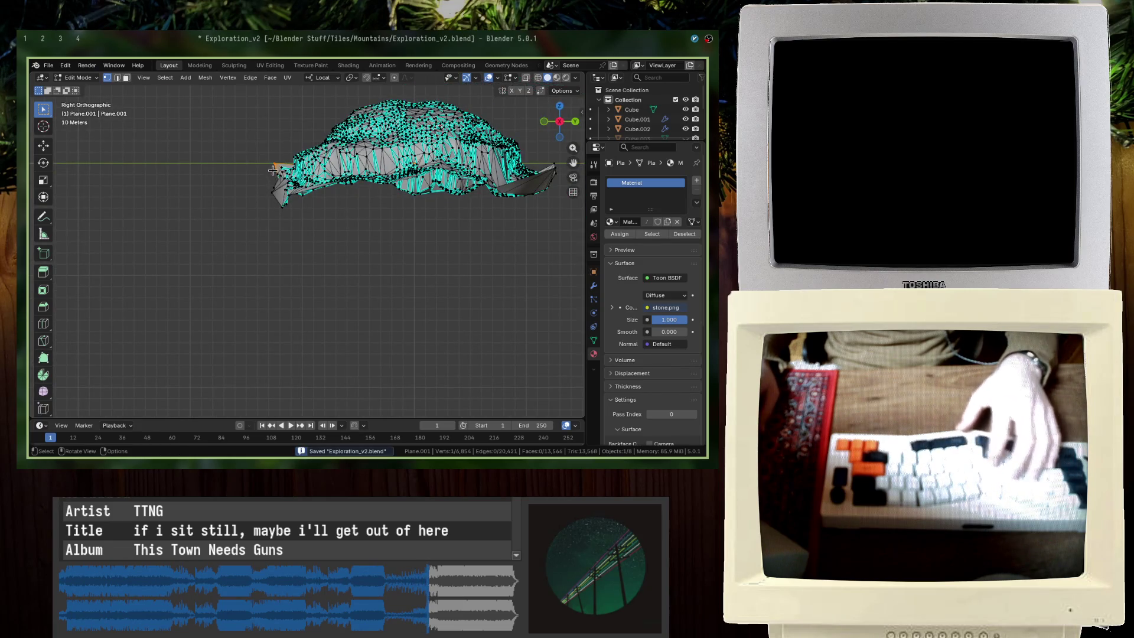
key("x")
left_click(266, 174)
Step: Lower another band of the tile's lower edge along local Z
middle_click_drag(266, 174, 318, 206)
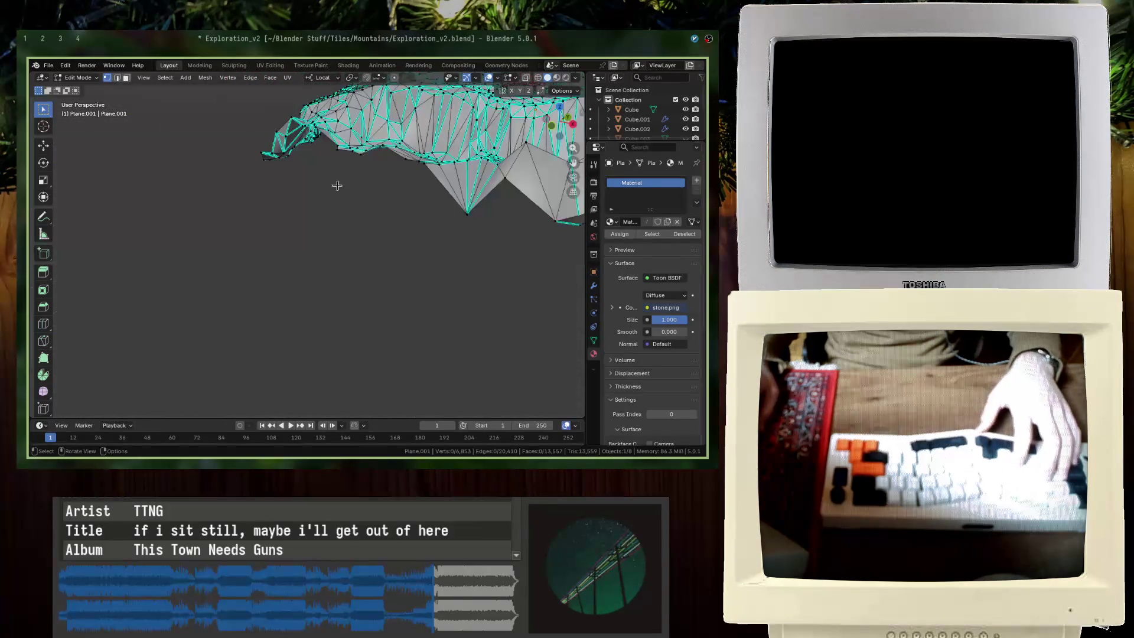
middle_click_drag(318, 205, 372, 312)
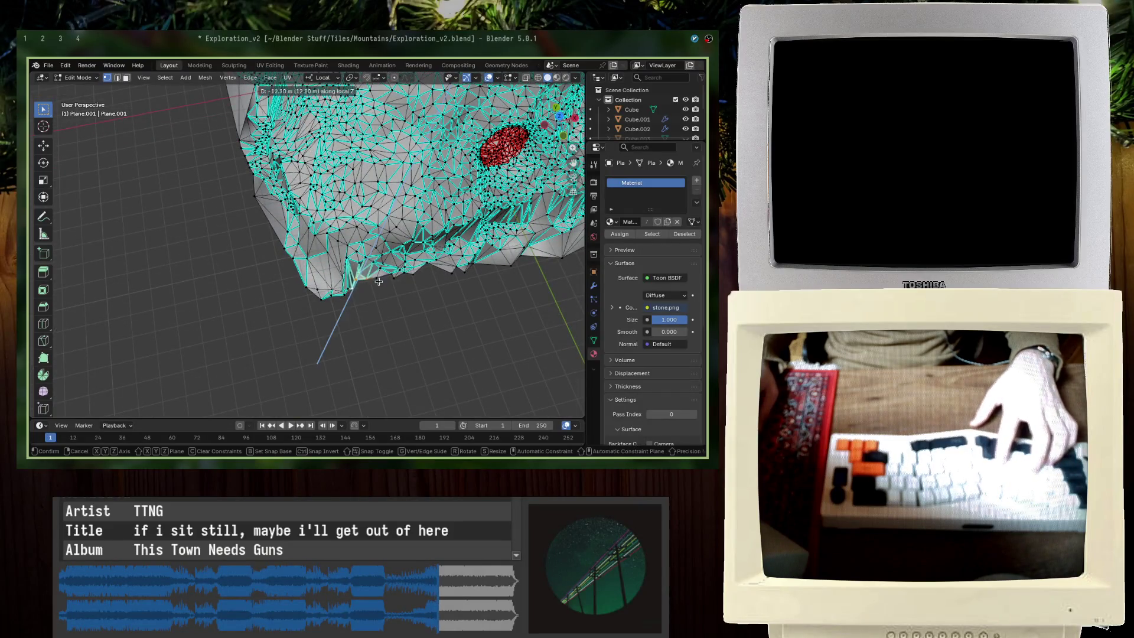
scroll(368, 288, "up", 2)
scroll(371, 305, "up", 1)
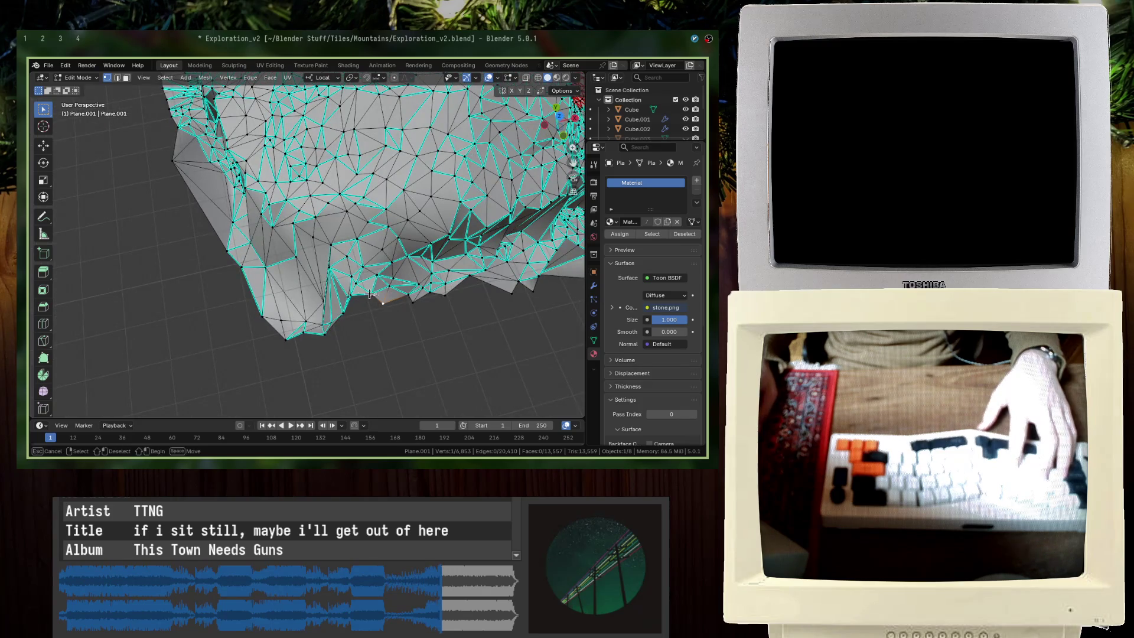
key("g")
key("z")
left_click(405, 316)
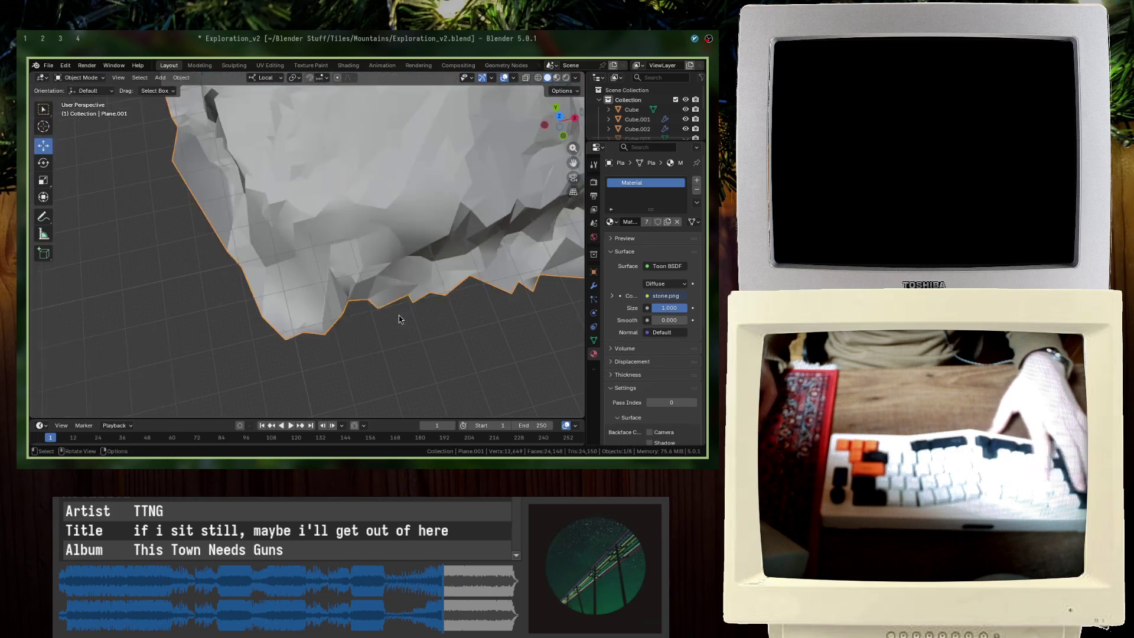
Step: Save the file and view the mountain tile straight from the front in Edit Mode
middle_click_drag(399, 315, 318, 223)
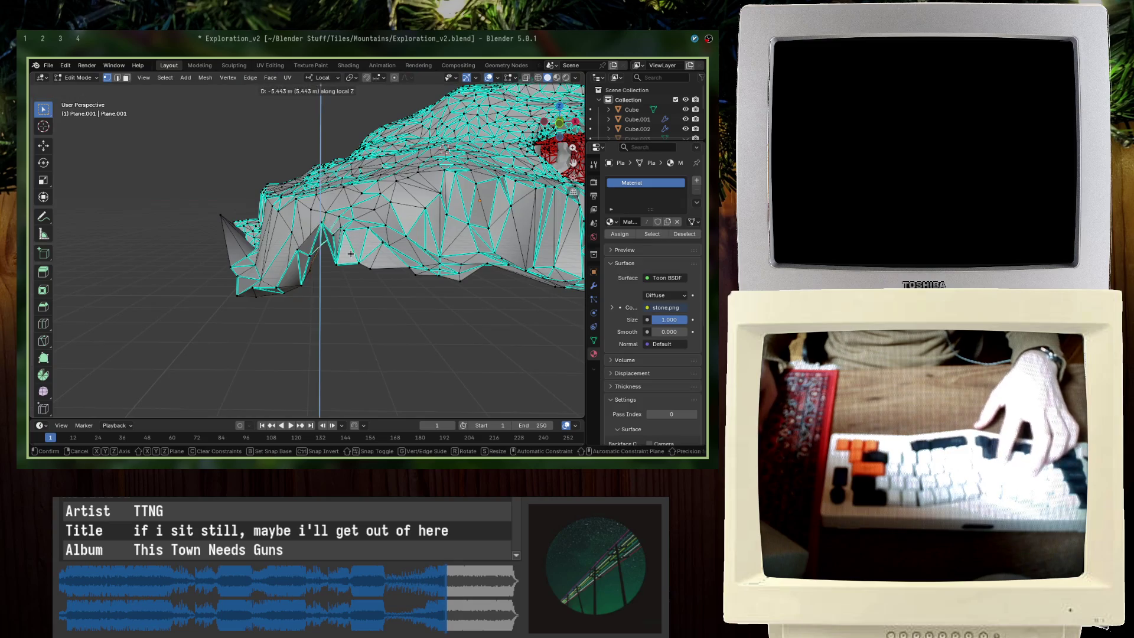
mouse_move(326, 226)
middle_mouse_down()
mouse_move(358, 297)
mouse_move(375, 275)
mouse_move(261, 259)
mouse_move(284, 249)
mouse_move(232, 224)
middle_mouse_up()
key("Tab")
key("Tab")
key("Tab")
key("ctrl+s")
key("Tab")
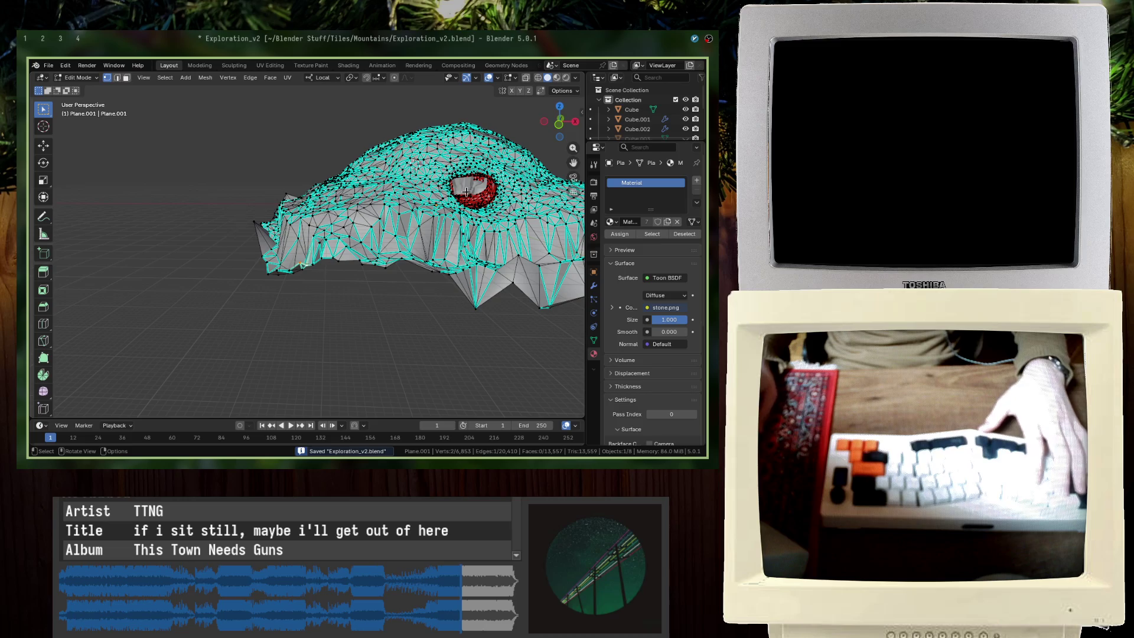
left_click(554, 126)
key("ctrl+s")
Step: Delete the stray vertices at the tile's left end
left_click_drag(155, 163, 254, 296)
key("x")
left_click(251, 297)
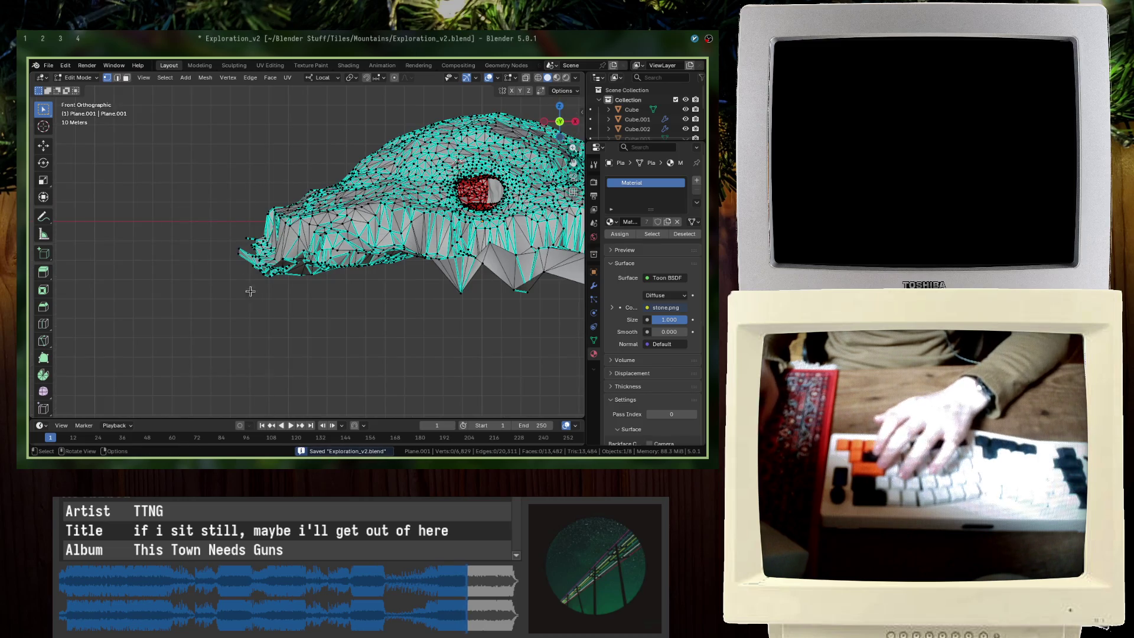
left_click_drag(219, 215, 258, 275)
key("x")
left_click(259, 278)
middle_click_drag(259, 279, 443, 293)
scroll(545, 125, "up", 2)
Step: From an orthographic left view, delete the stray vertices at the mountain tip
key("KP_5")
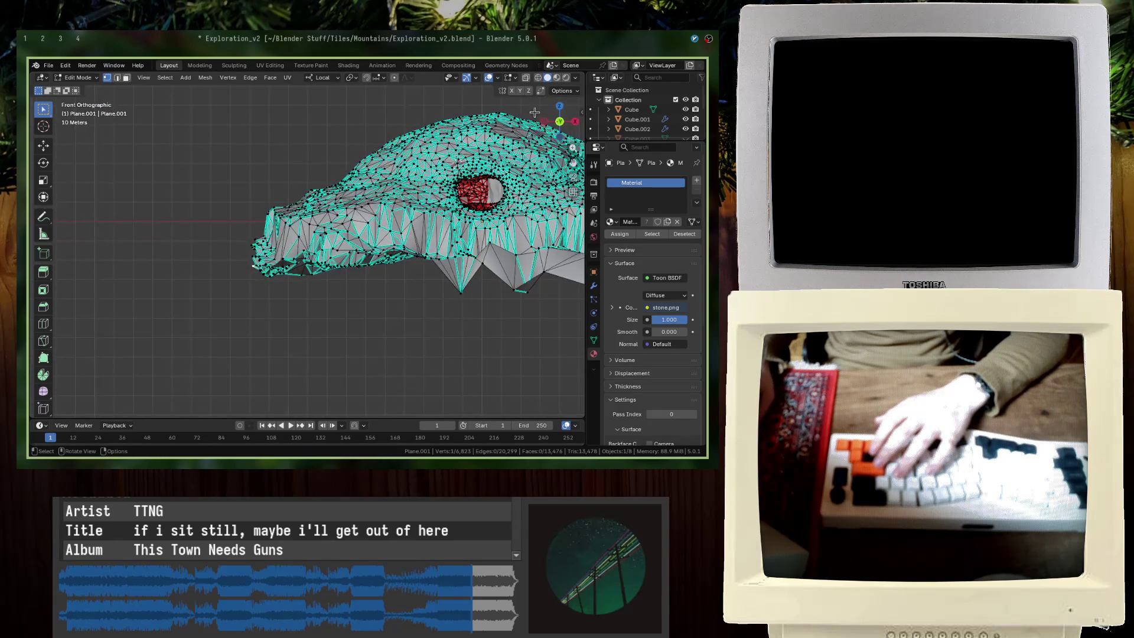
scroll(545, 126, "up", 1)
left_click(545, 126)
left_click_drag(464, 337, 351, 209)
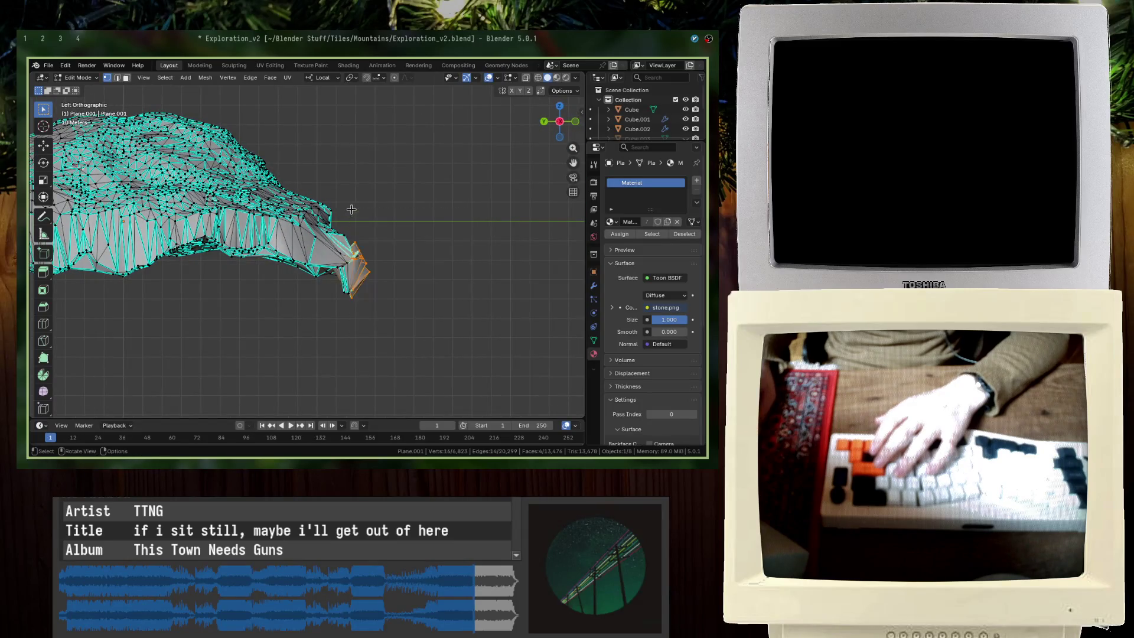
key("x")
left_click(351, 209)
mouse_move(351, 210)
middle_mouse_down()
mouse_move(314, 243)
mouse_move(400, 280)
middle_mouse_up()
Step: Deselect all, return to Object Mode and view the whole clean tile from above
left_click_drag(399, 281, 357, 260)
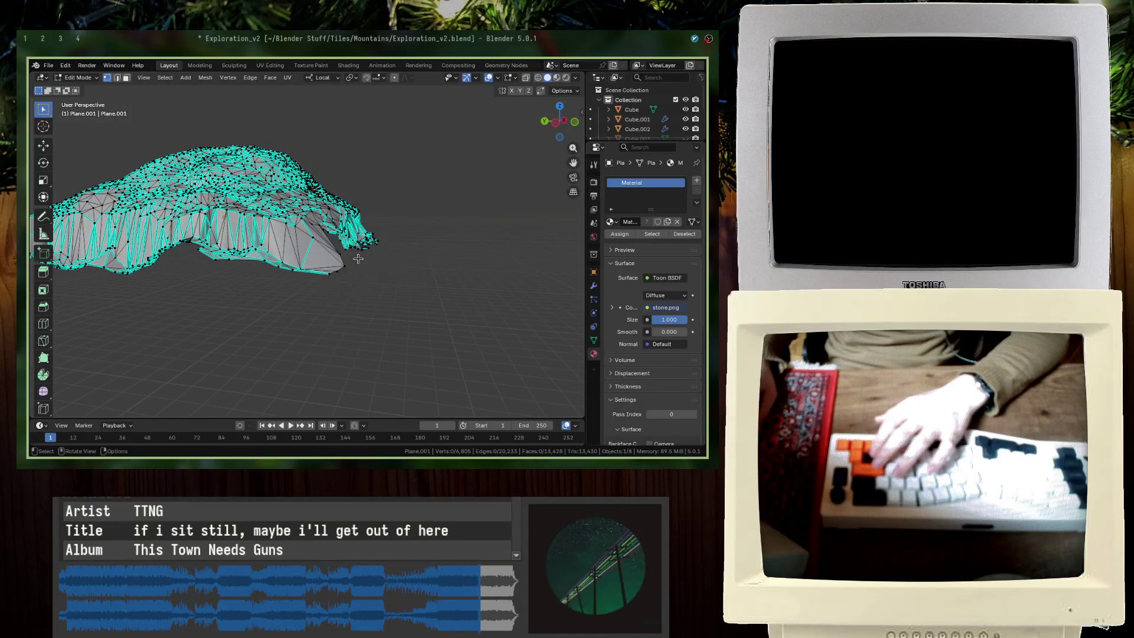
mouse_move(358, 257)
middle_mouse_down()
mouse_move(245, 258)
mouse_move(166, 328)
mouse_move(204, 304)
mouse_move(129, 285)
middle_mouse_up()
key("alt+a")
key("Tab")
scroll(244, 258, "up", 5)
scroll(166, 327, "down", 4)
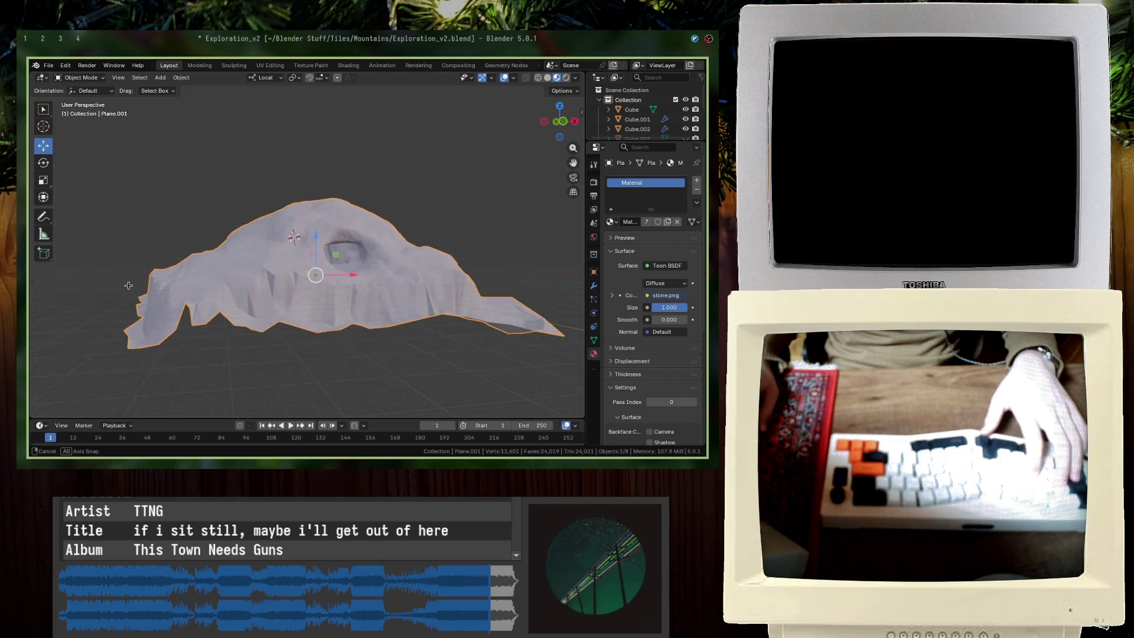
middle_click_drag(129, 285, 235, 119)
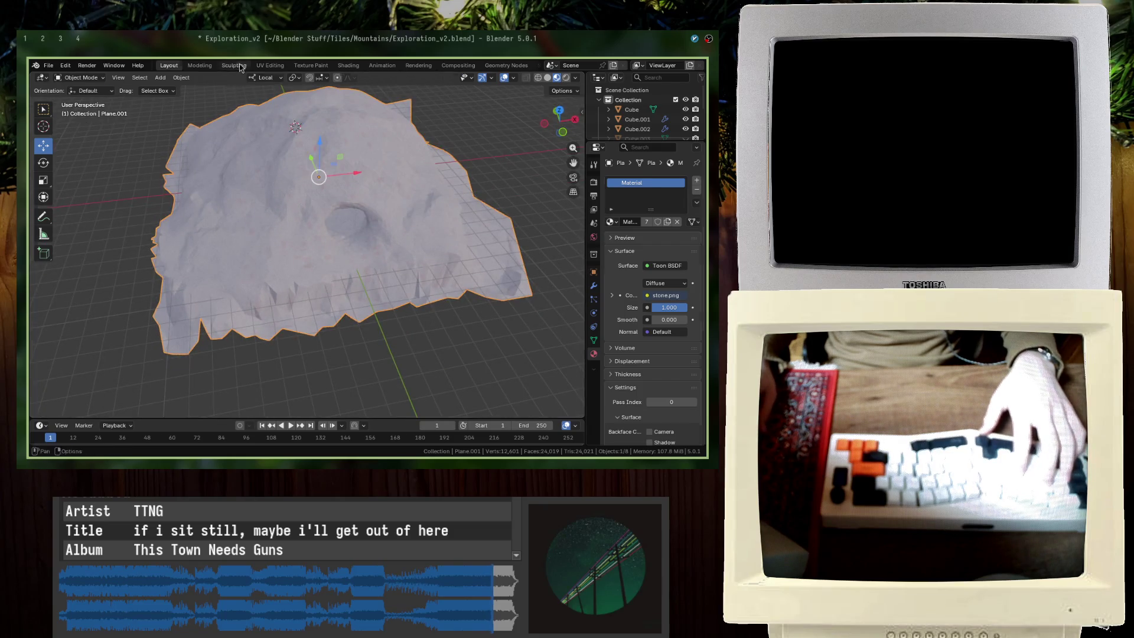
Step: In Sculpt Mode, build up and smooth the left crease with Clay Strips strokes
left_click(235, 65)
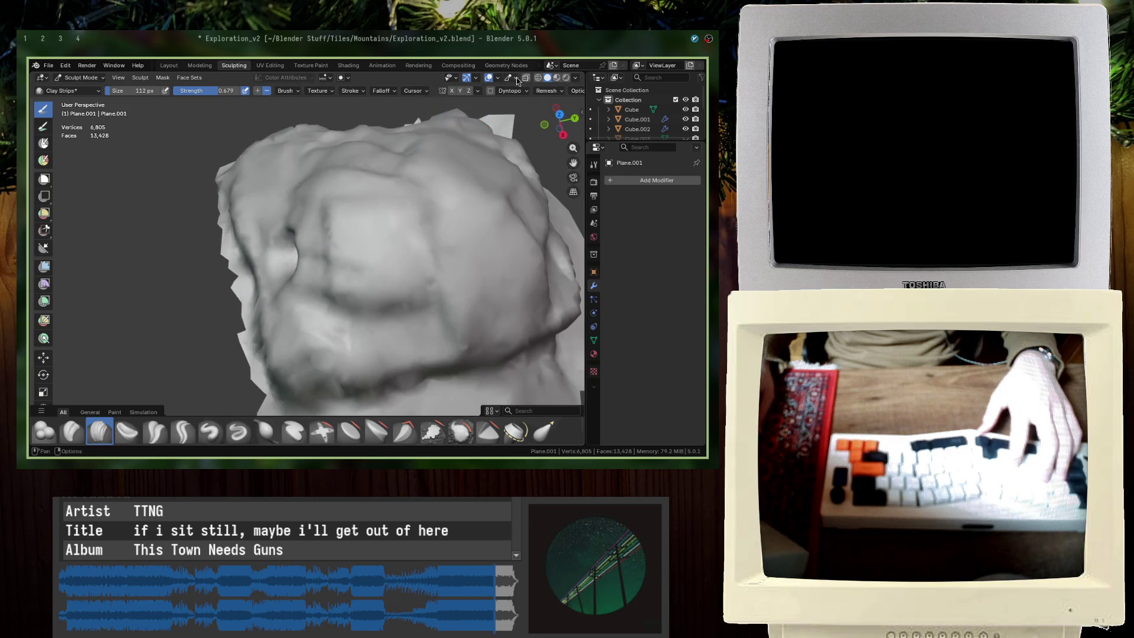
left_click_drag(255, 298, 306, 357)
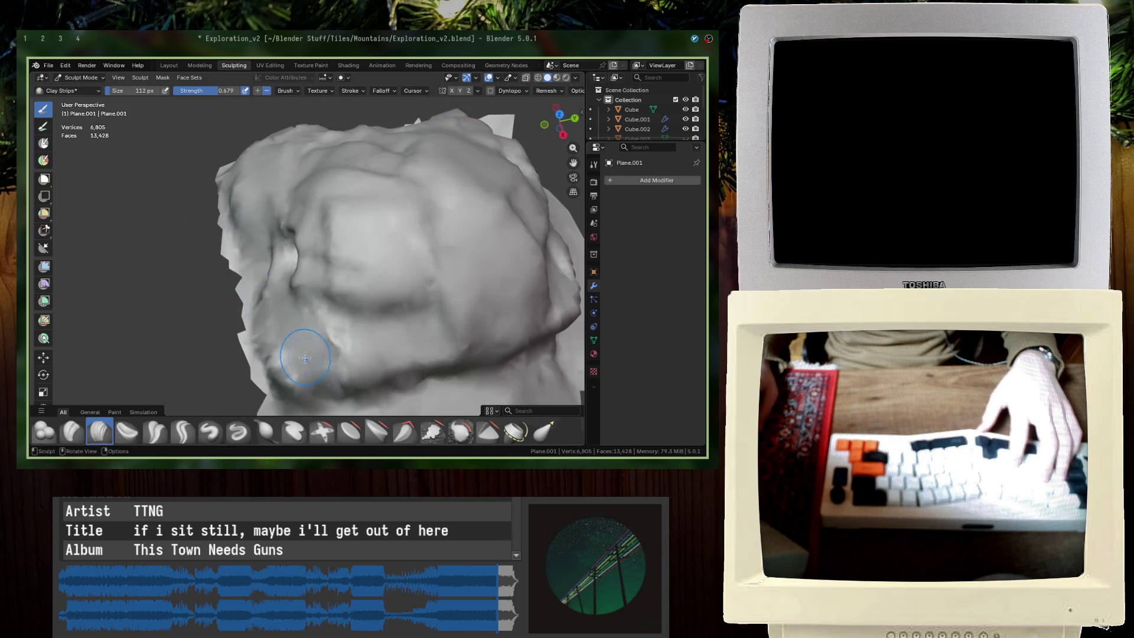
mouse_move(430, 352)
middle_mouse_down()
mouse_move(329, 316)
mouse_move(419, 292)
mouse_move(434, 345)
middle_mouse_up()
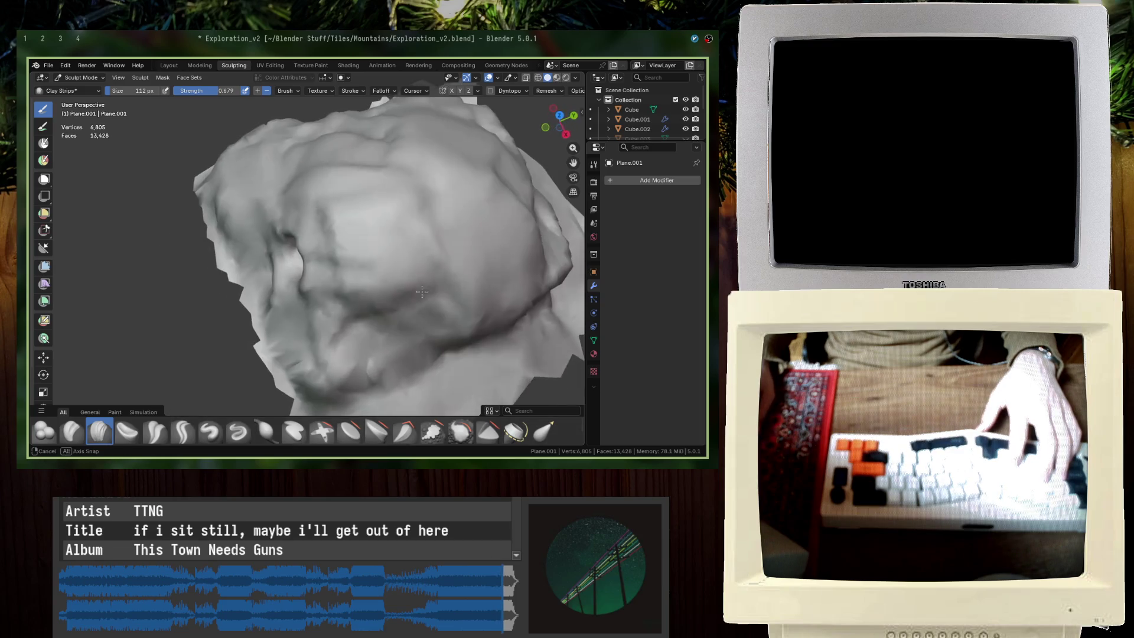
mouse_move(523, 286)
middle_mouse_down()
mouse_move(398, 255)
mouse_move(330, 272)
middle_mouse_up()
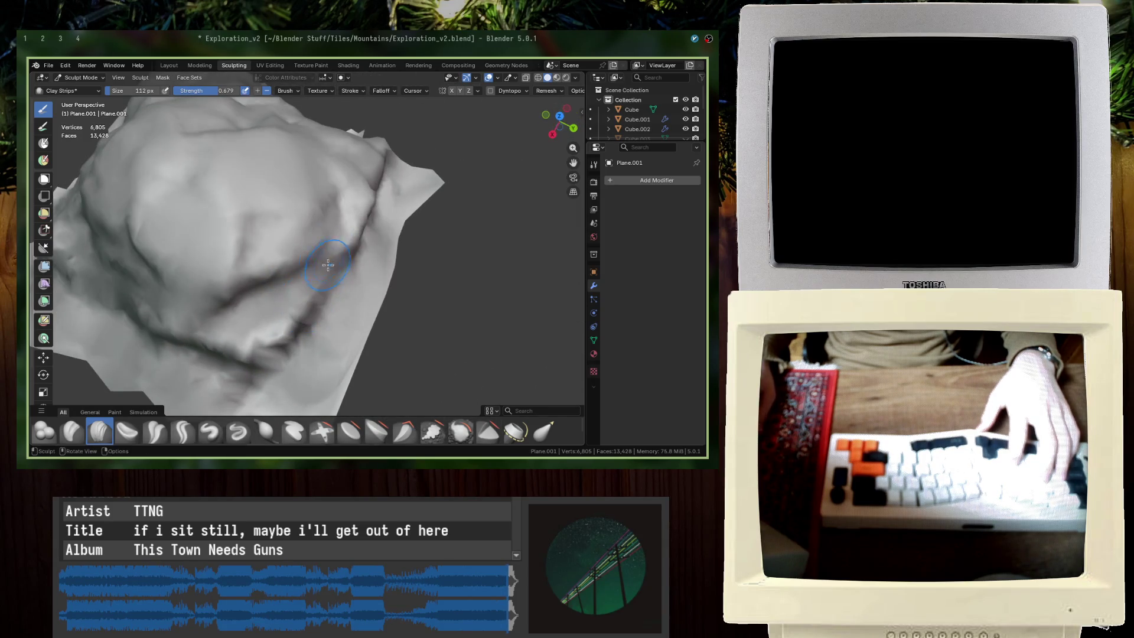
middle_click_drag(361, 205, 315, 191)
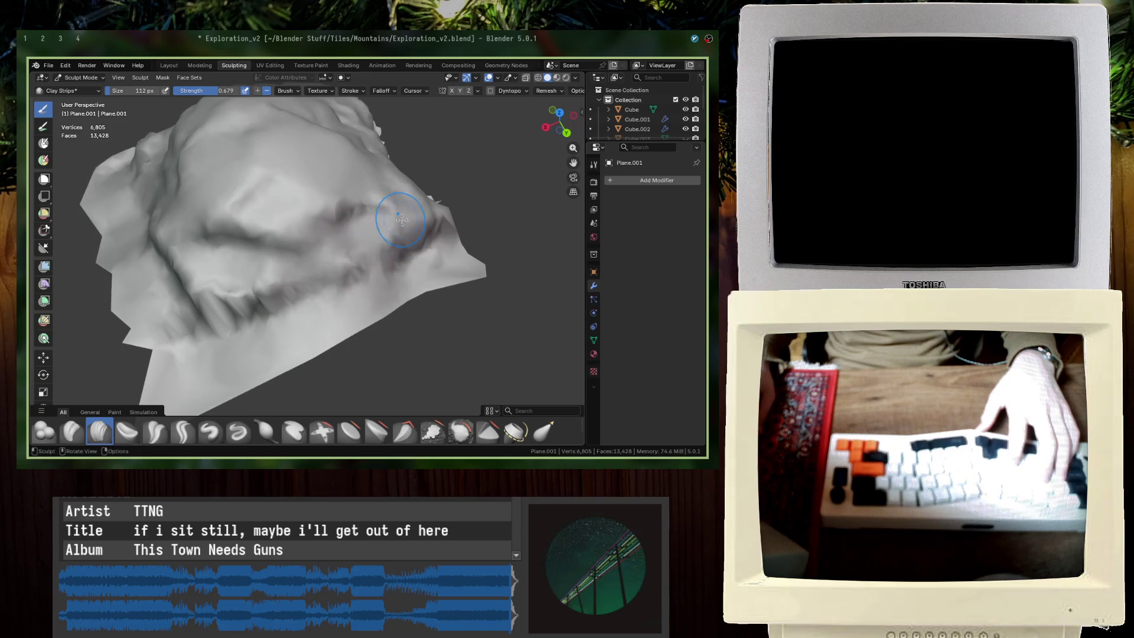
middle_click_drag(401, 219, 345, 239)
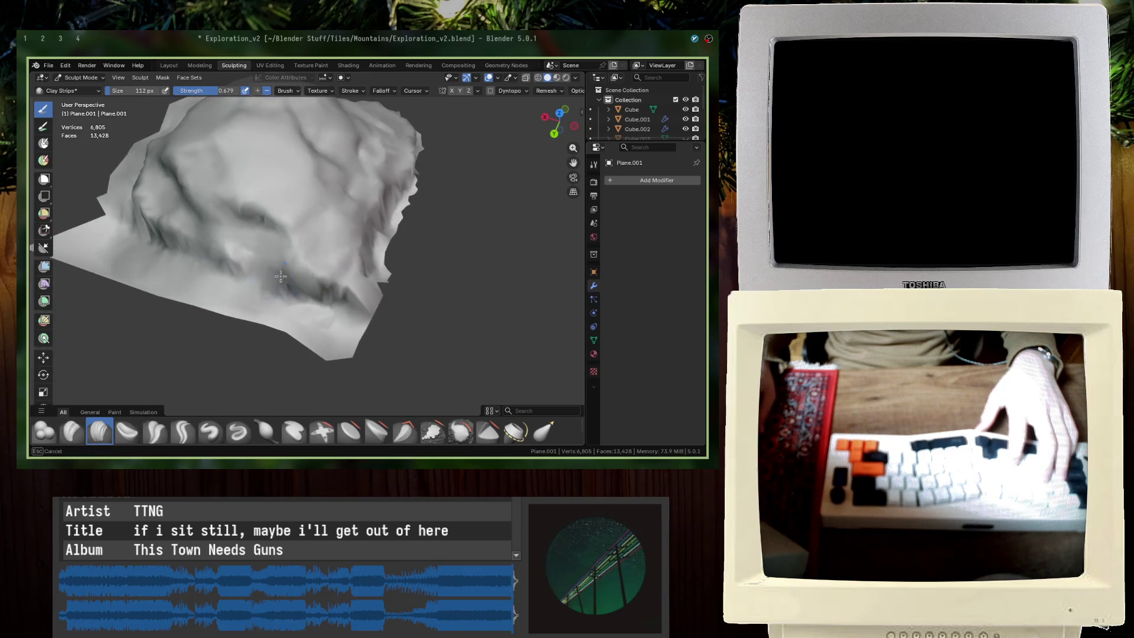
Step: Inspect the slopes from several angles and sculpt a new crease into the mountain surface
middle_click_drag(373, 201, 305, 283, "shift")
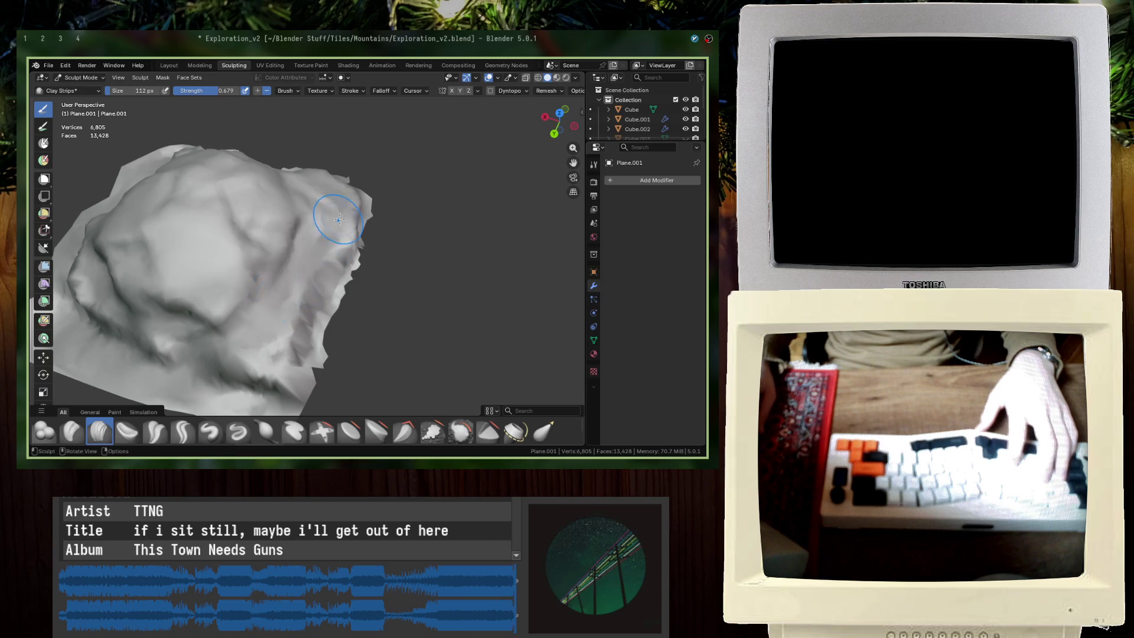
middle_click_drag(341, 211, 283, 215)
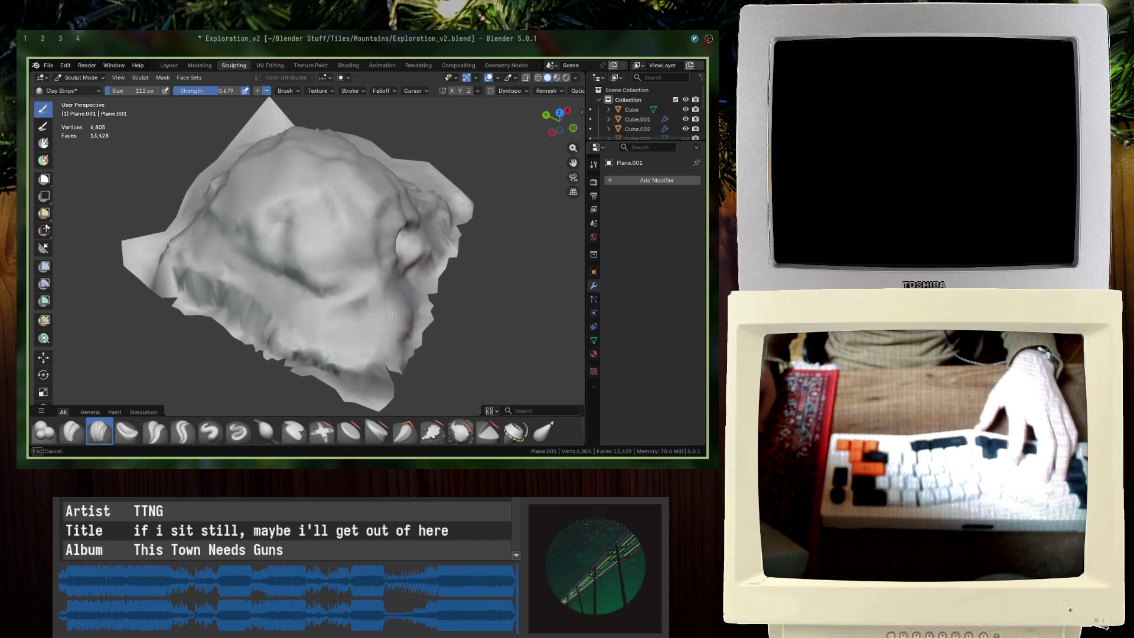
middle_click_drag(403, 305, 328, 225)
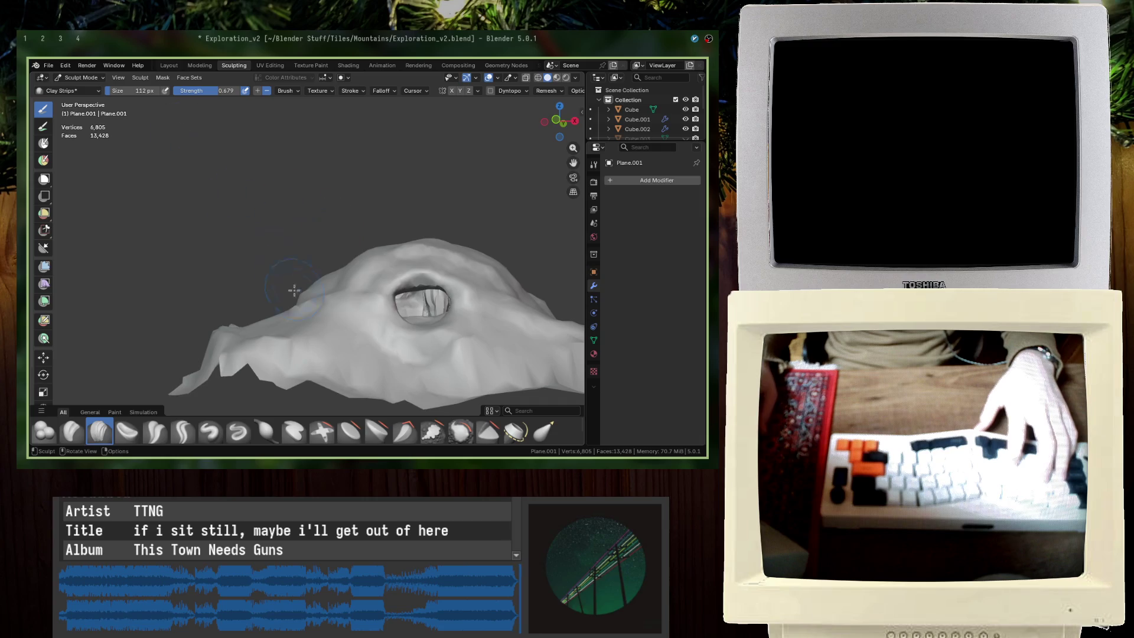
middle_click_drag(294, 289, 258, 328)
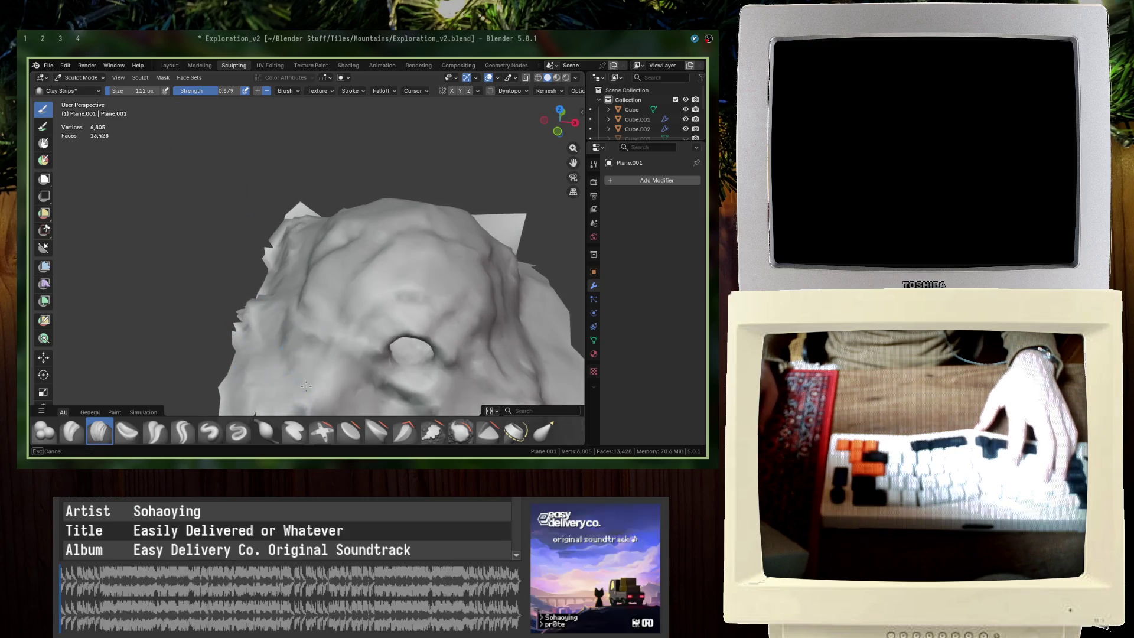
mouse_move(293, 365)
middle_mouse_down()
mouse_move(297, 333)
mouse_move(398, 330)
mouse_move(357, 385)
middle_mouse_up()
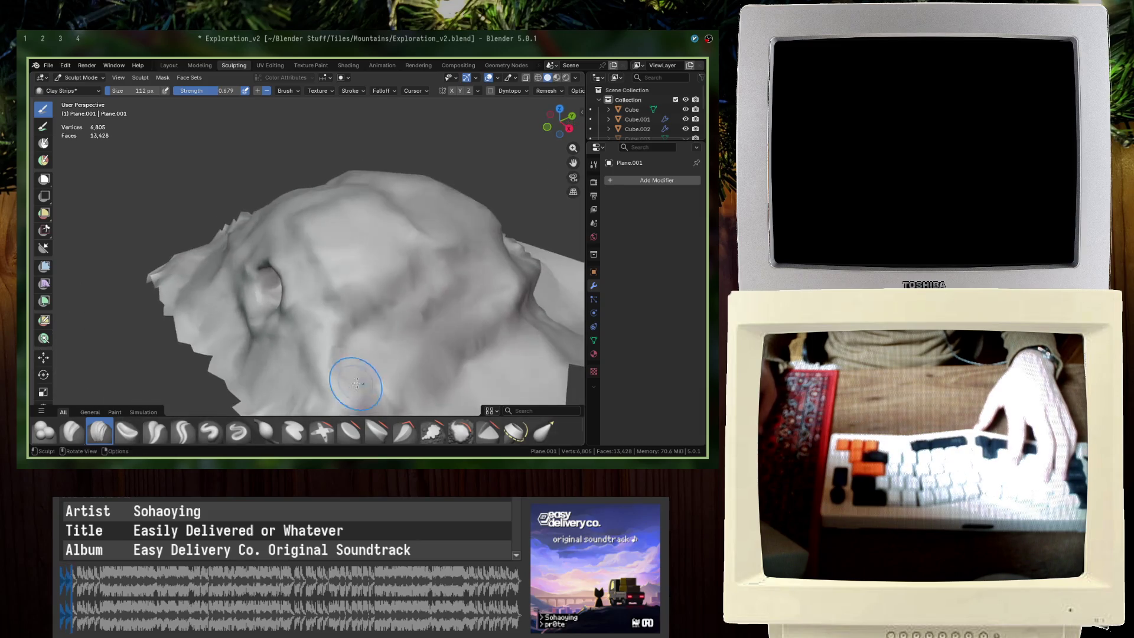
mouse_move(448, 369)
middle_mouse_down()
mouse_move(349, 264)
mouse_move(305, 327)
middle_mouse_up()
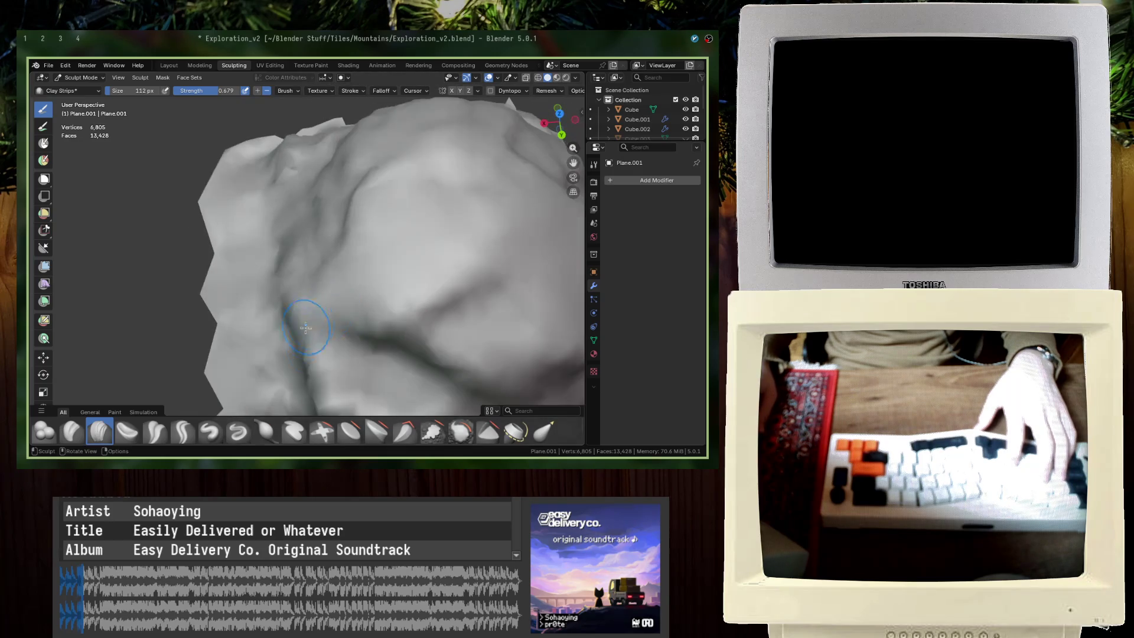
middle_click_drag(392, 424, 328, 317, "shift")
scroll(329, 316, "down", 2)
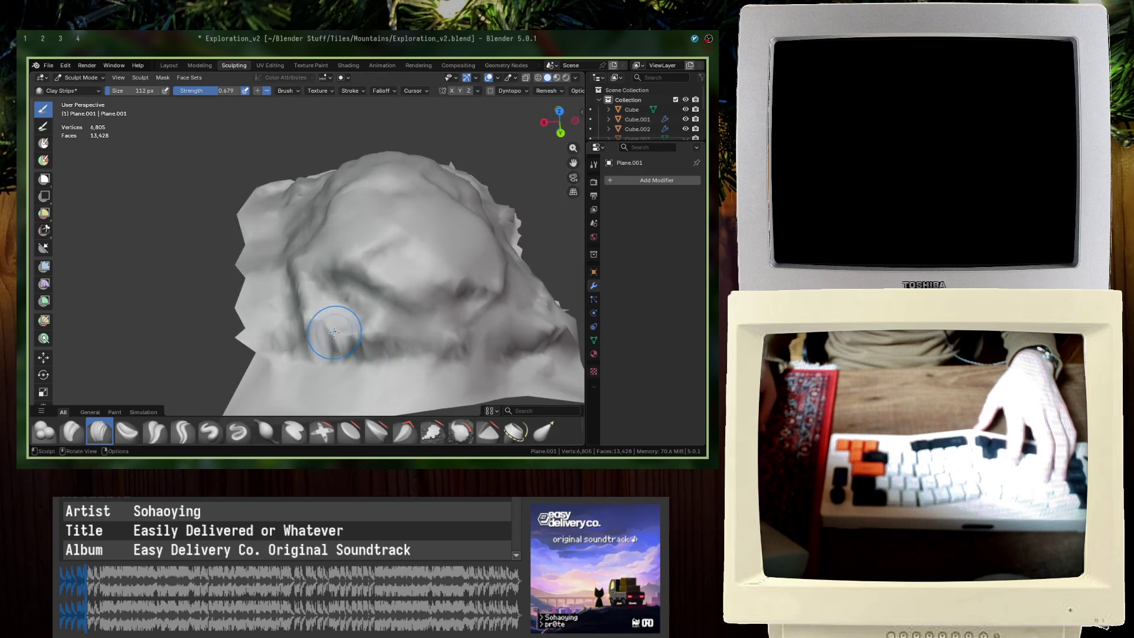
left_click_drag(335, 319, 445, 338)
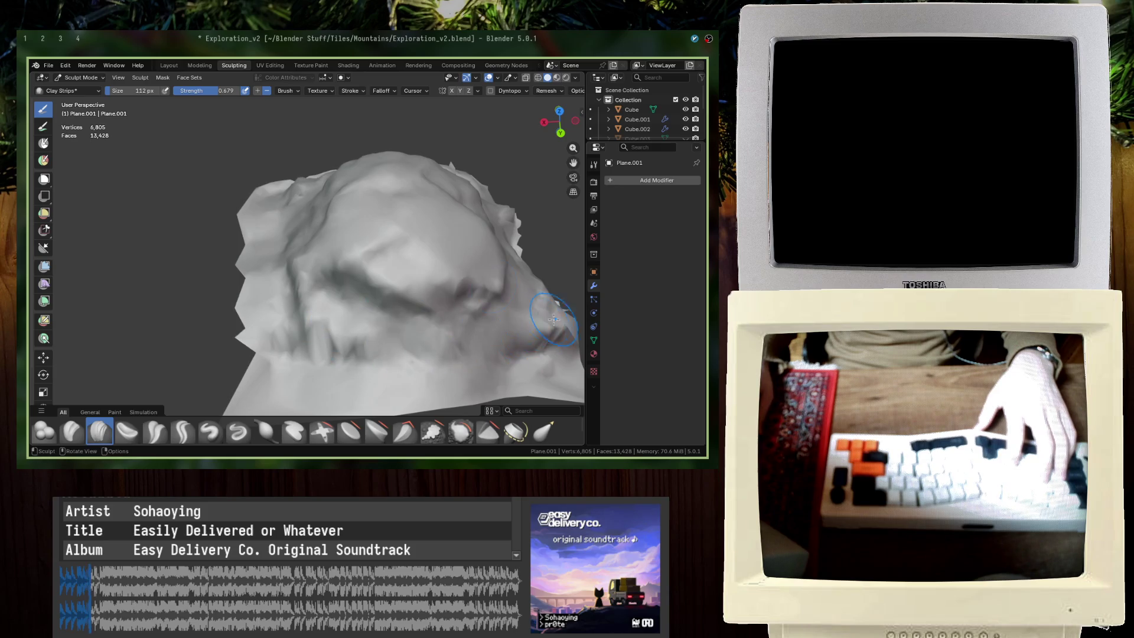
middle_click_drag(553, 319, 321, 361)
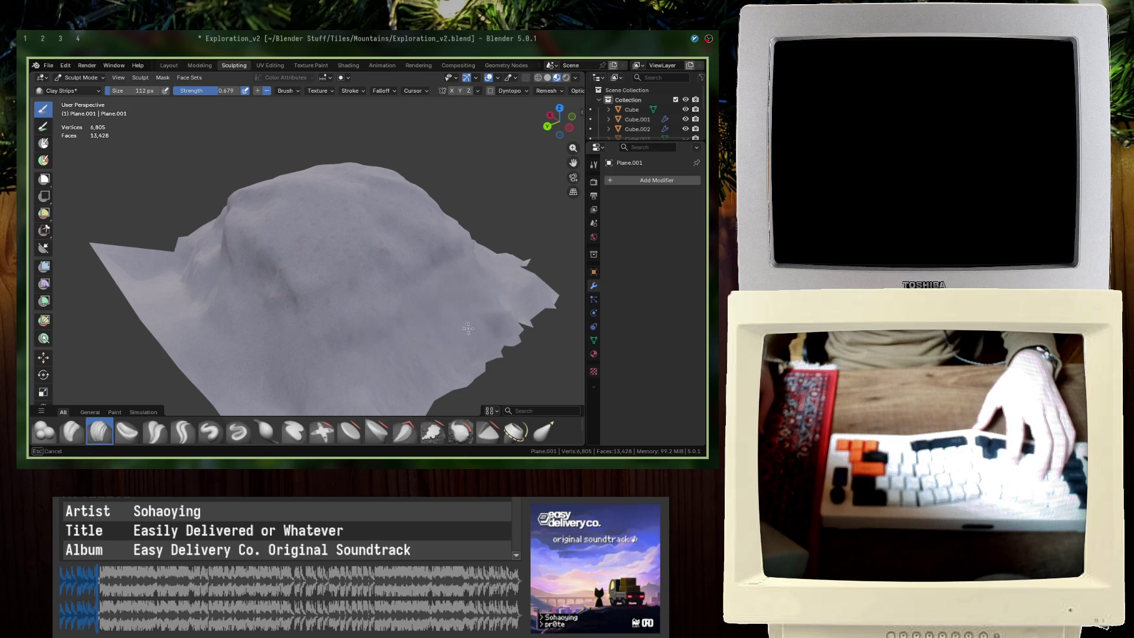
mouse_move(389, 315)
middle_mouse_down()
mouse_move(443, 286)
mouse_move(155, 156)
middle_mouse_up()
Step: From top view with X-ray on, delete the stray top-right and top-left corner vertices, then save
left_click(169, 64)
key("KP_7")
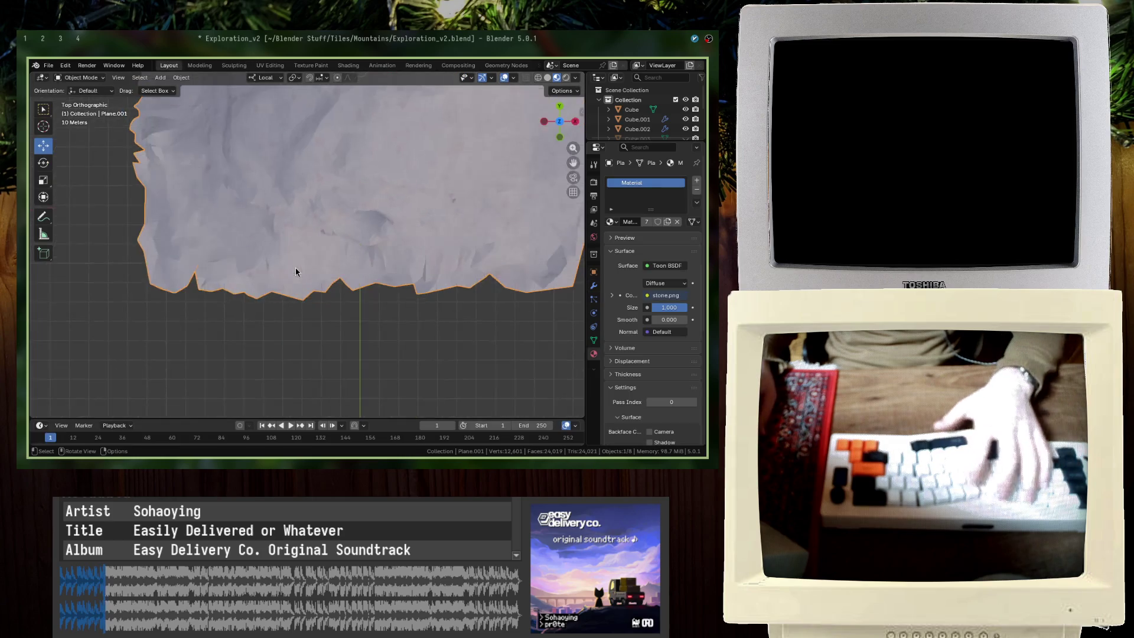
key("Tab")
key("alt+z")
left_click(410, 174)
key("Delete")
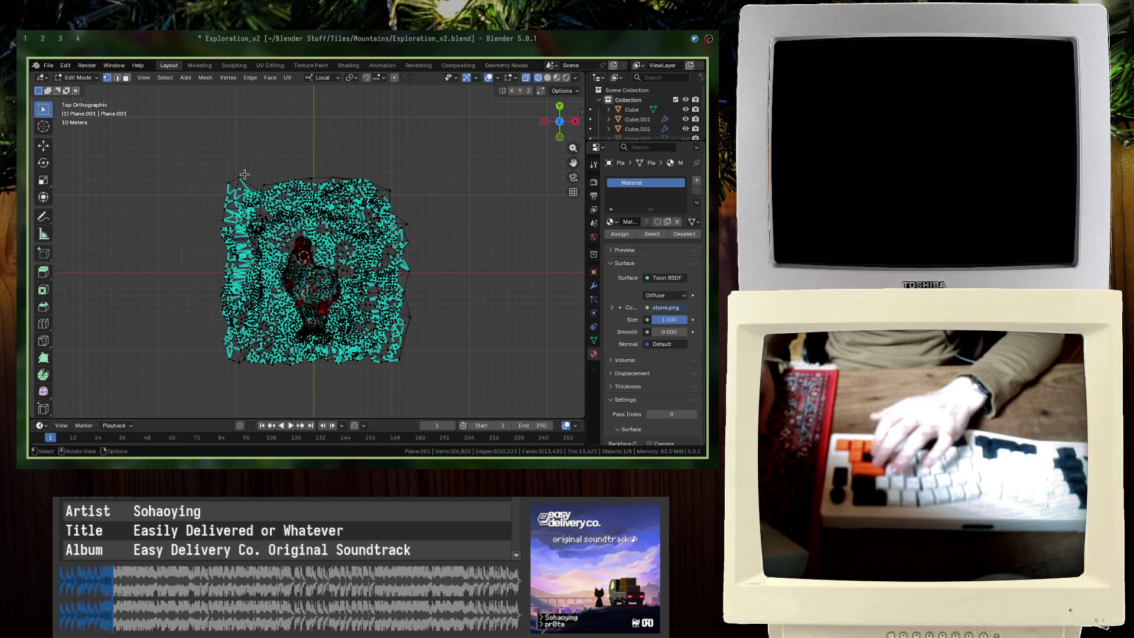
left_click_drag(179, 161, 230, 177)
key("Delete")
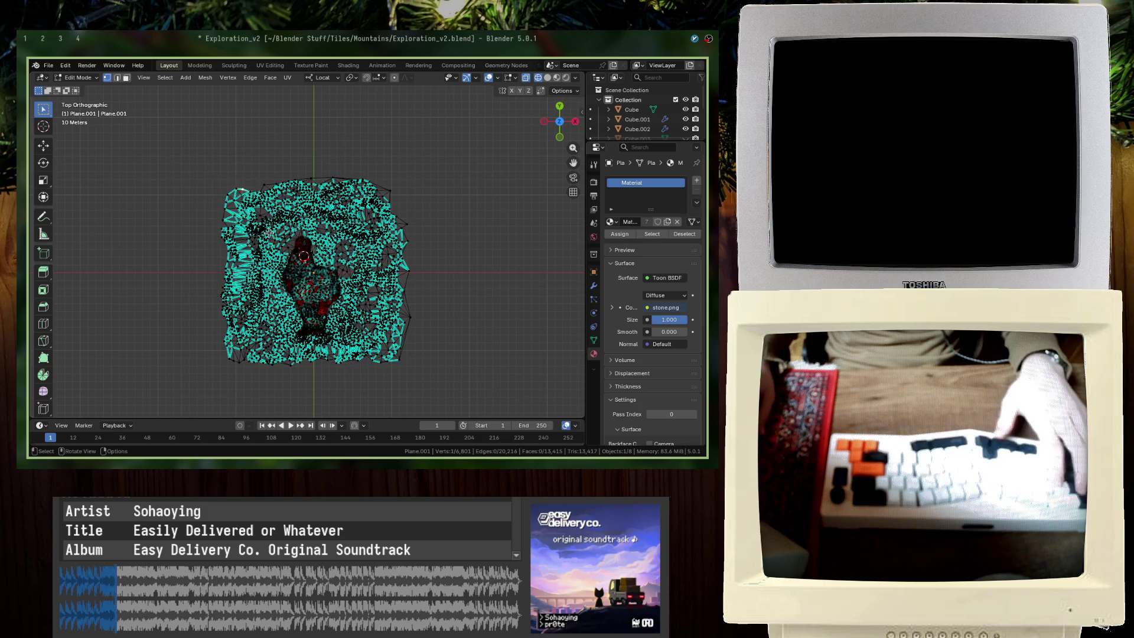
key("Tab")
middle_click_drag(269, 239, 297, 287)
key("alt+z")
key("ctrl+s")
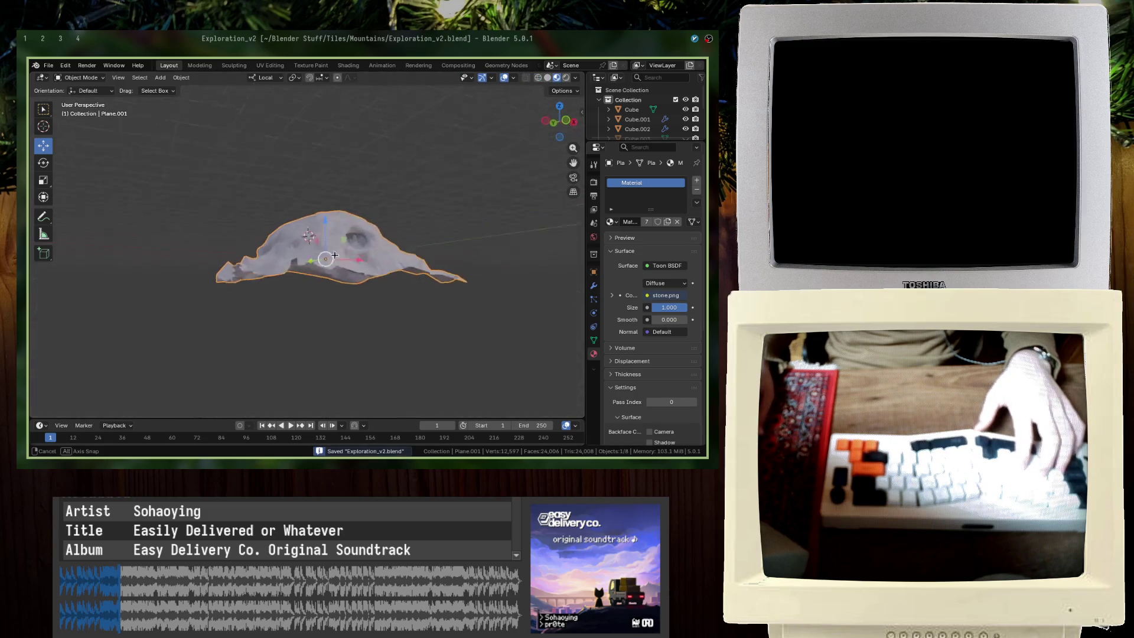
Step: From front view, delete the stray vertices at the mesh's left end and save Exploration_v2 again
key("KP_1")
key("Tab")
scroll(144, 248, "up", 2)
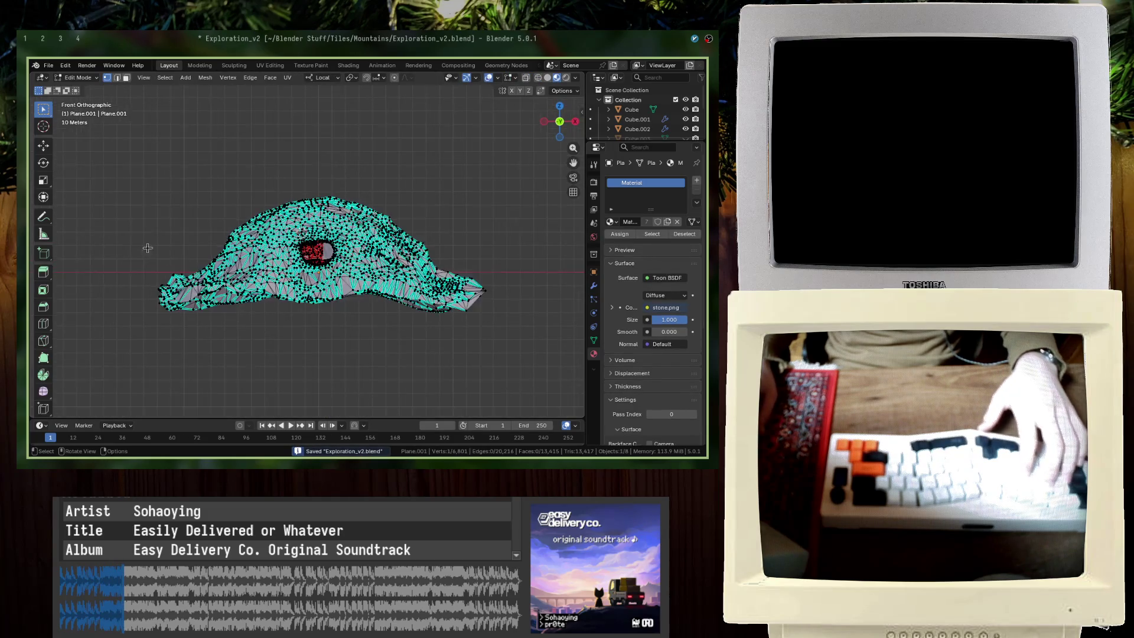
mouse_move(113, 214)
left_mouse_down()
mouse_move(161, 282)
mouse_move(184, 274)
left_mouse_up()
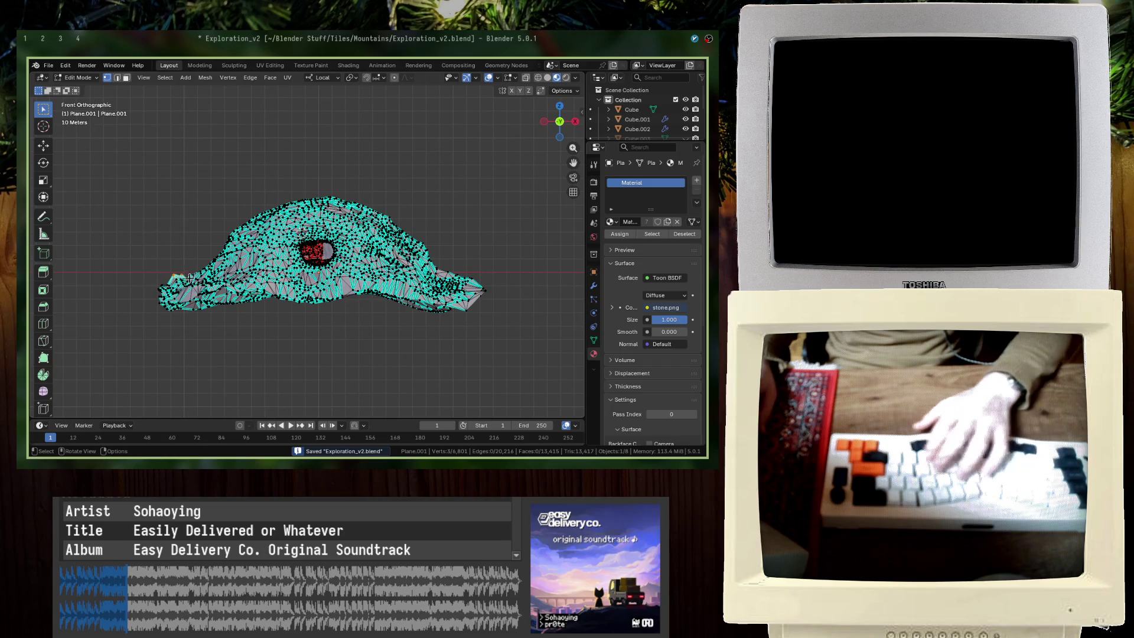
key("x")
left_click(189, 267)
mouse_move(183, 263)
middle_mouse_down()
mouse_move(421, 269)
mouse_move(372, 256)
middle_mouse_up()
key("Tab")
key("ctrl+s")
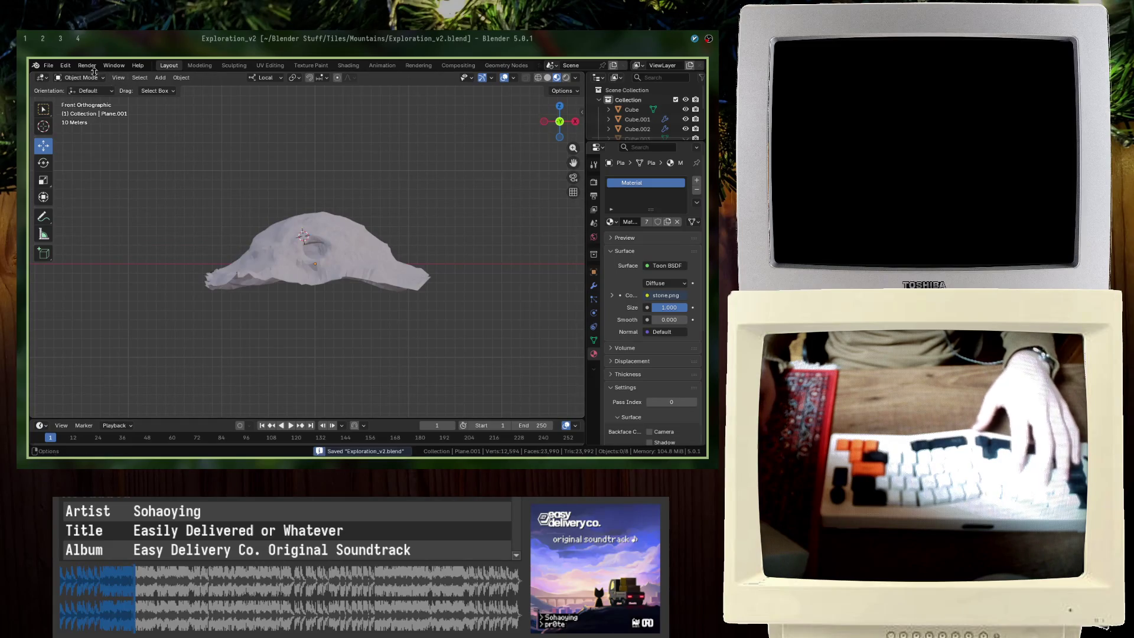
left_click(49, 64)
mouse_move(66, 204)
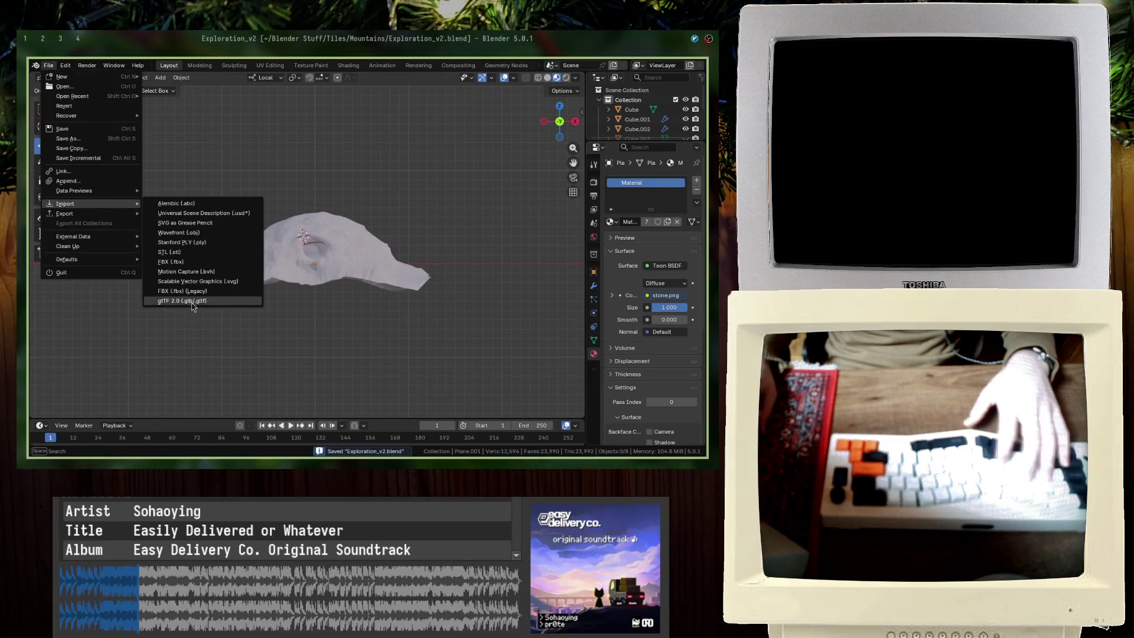
Step: Pick an import format for the Transition tile, then dismiss the file browser
left_click(194, 300)
key("Escape")
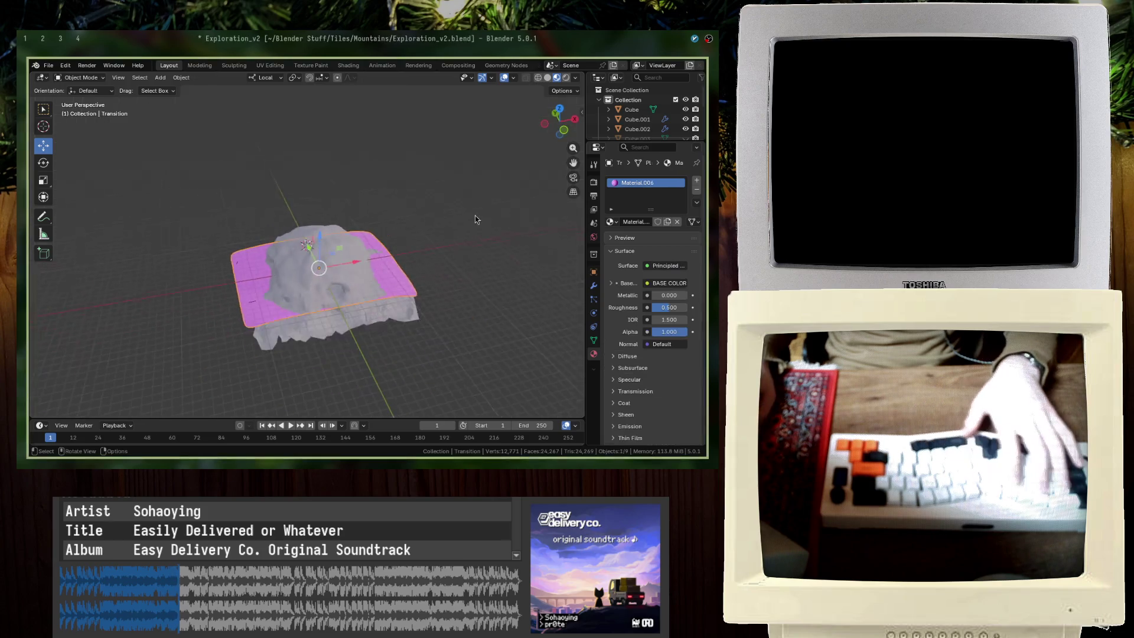
Step: Save the file and, from top view, shift the Transition tile 80 m along its local Y to border the mountain
middle_click_drag(381, 258, 411, 270)
key("ctrl+s")
key("KP_7")
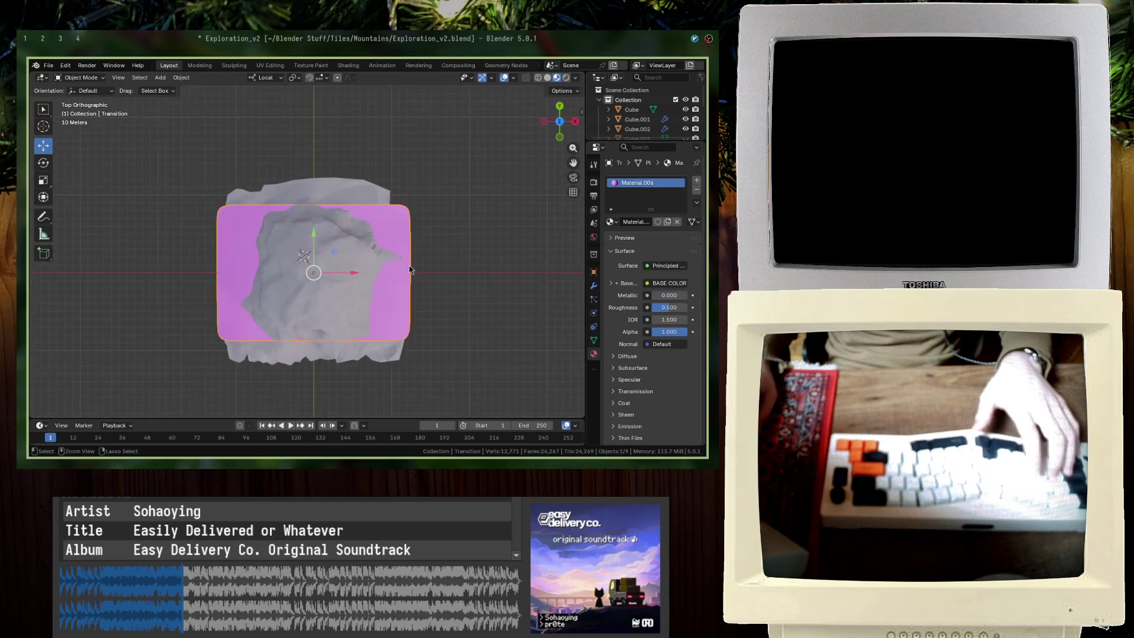
key("g")
key("y")
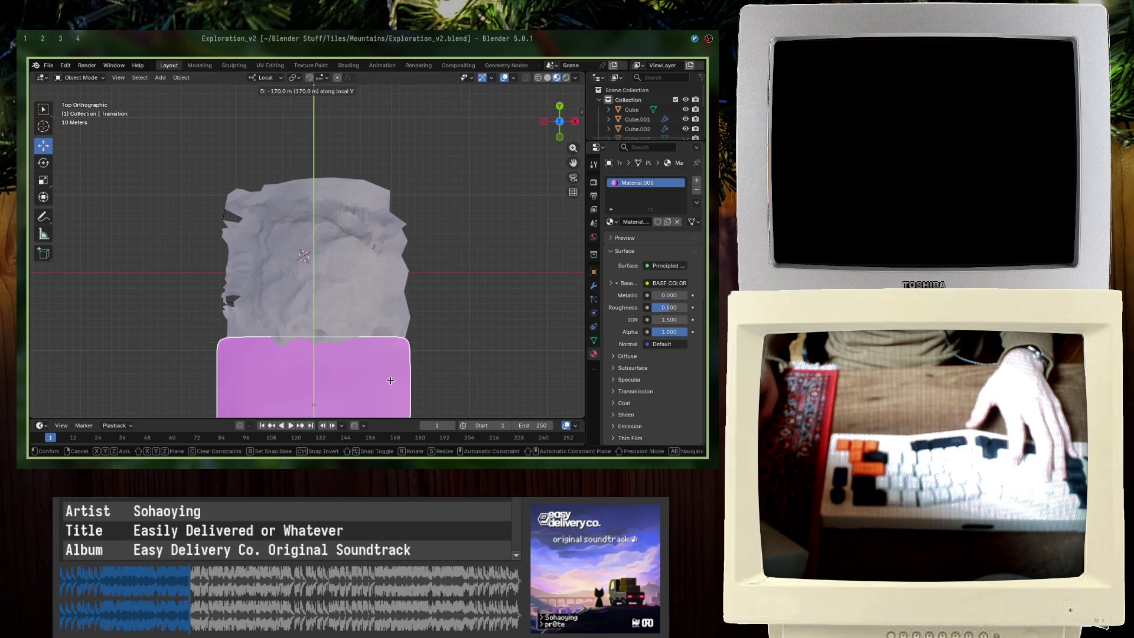
left_click(401, 344)
scroll(400, 345, "up", 3)
Step: Trial extra moves of the tile along Z and local Y, cancelling each to keep its position
key("g")
key("z")
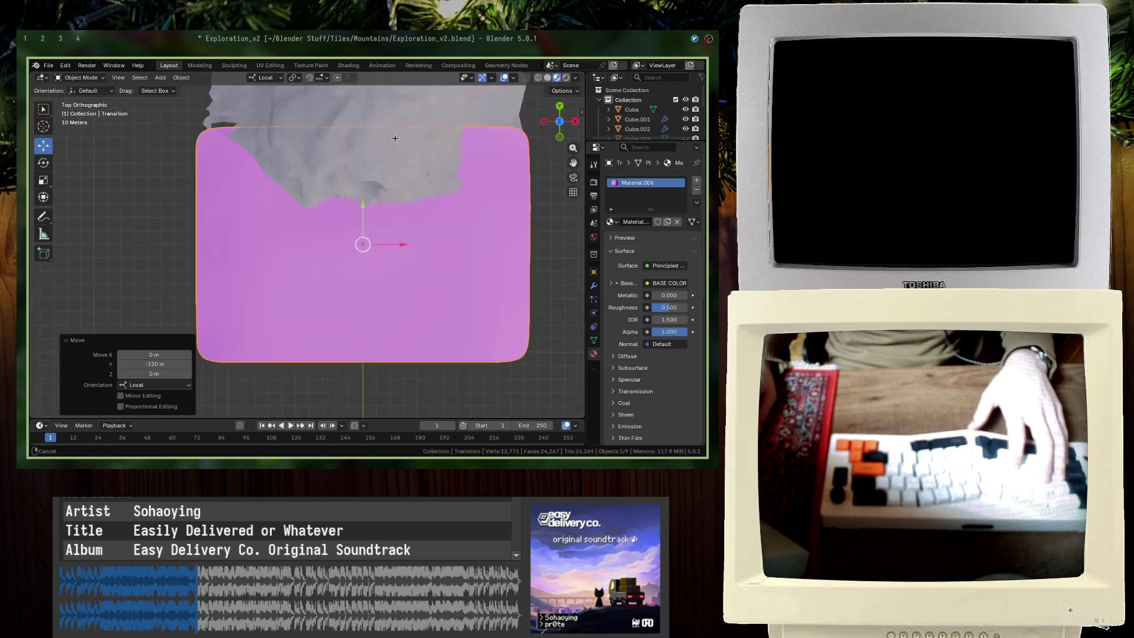
key("x")
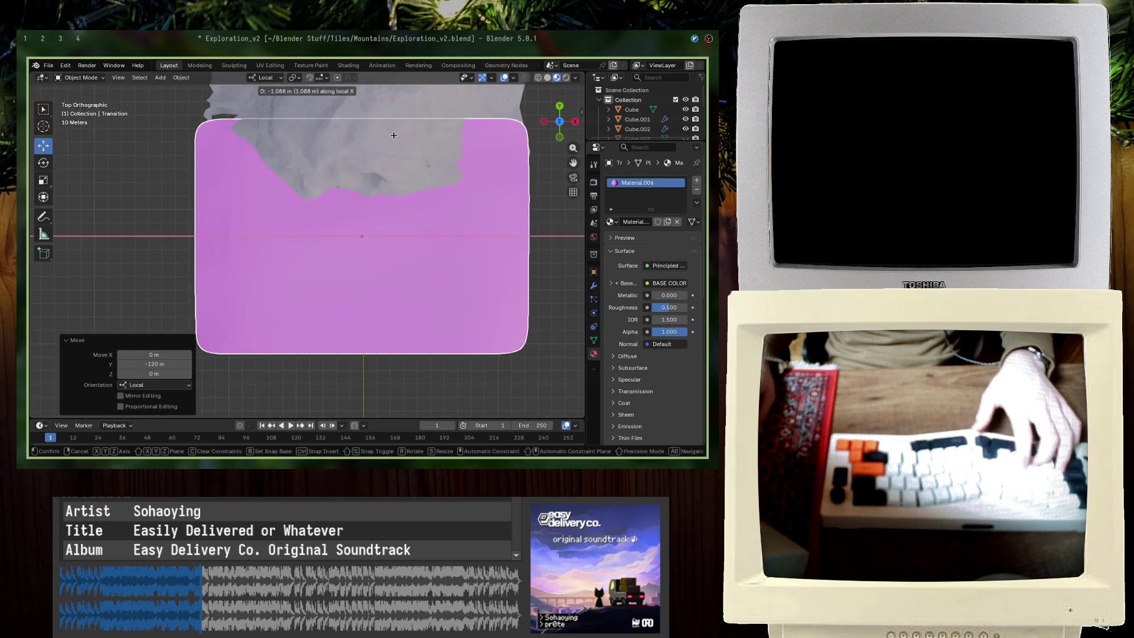
key("y")
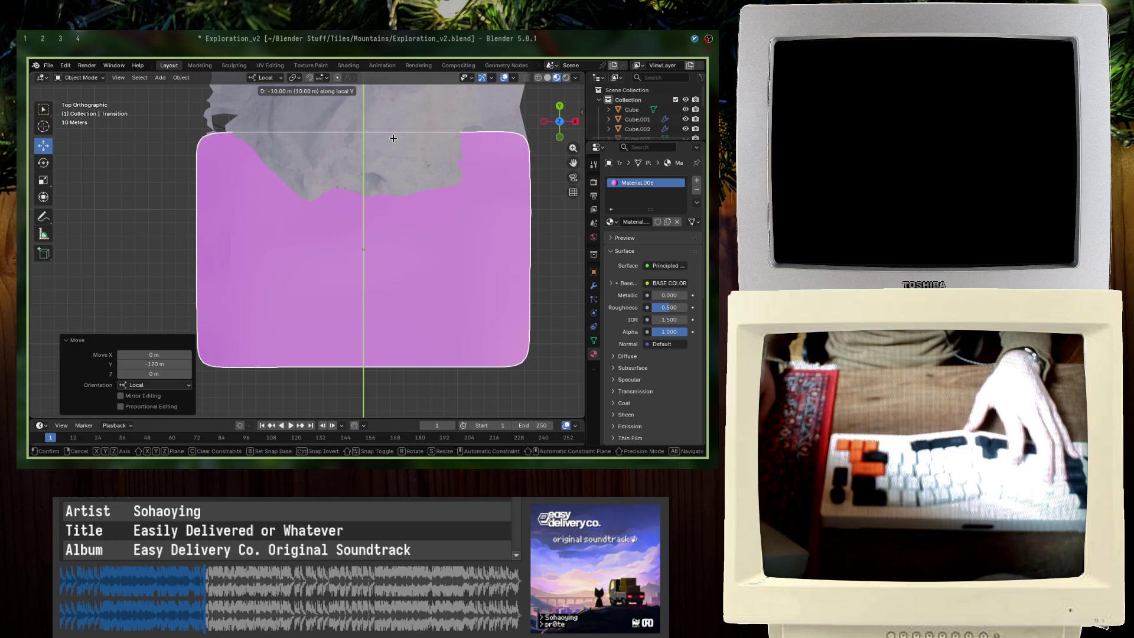
key("Escape")
middle_click_drag(394, 138, 355, 232)
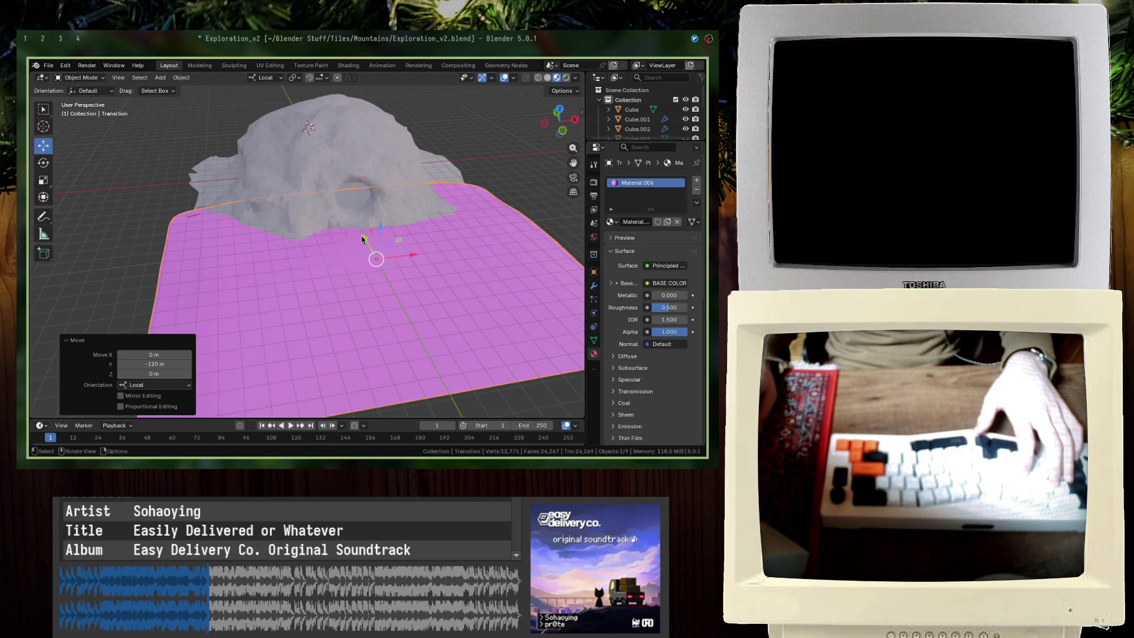
key("g")
key("y")
key("Escape")
Step: Check the pieces from above and cancel one more Z/Y move, leaving the tile in place
mouse_move(363, 241)
middle_mouse_down()
mouse_move(389, 195)
mouse_move(271, 196)
middle_mouse_up()
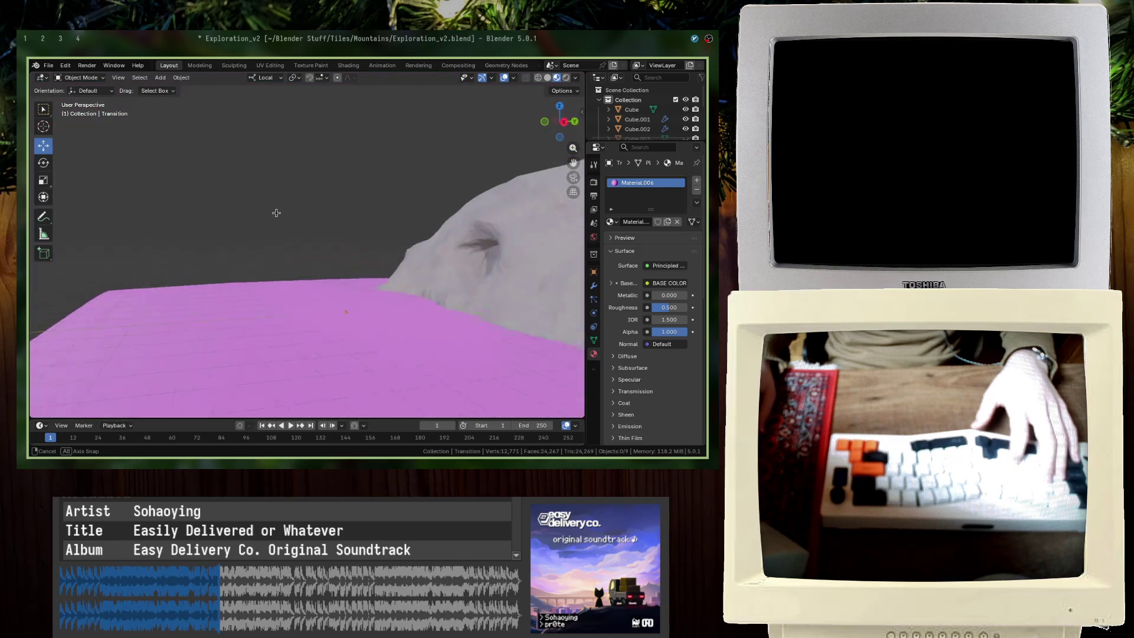
scroll(274, 207, "down", 3)
middle_click_drag(275, 305, 402, 275)
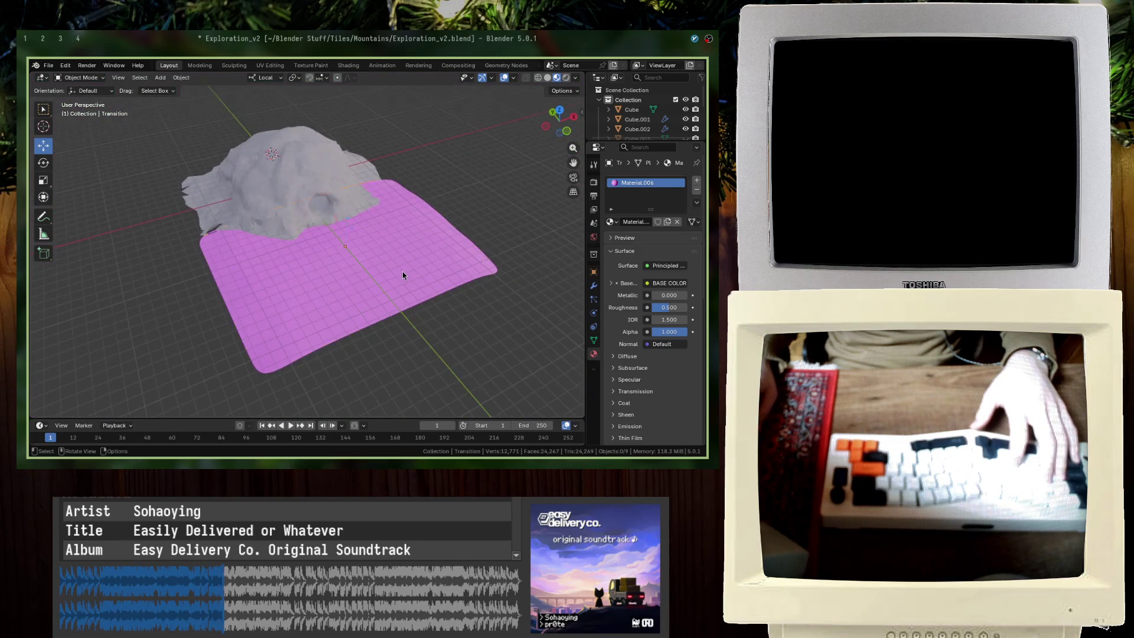
key("KP_7")
scroll(396, 262, "up", 3)
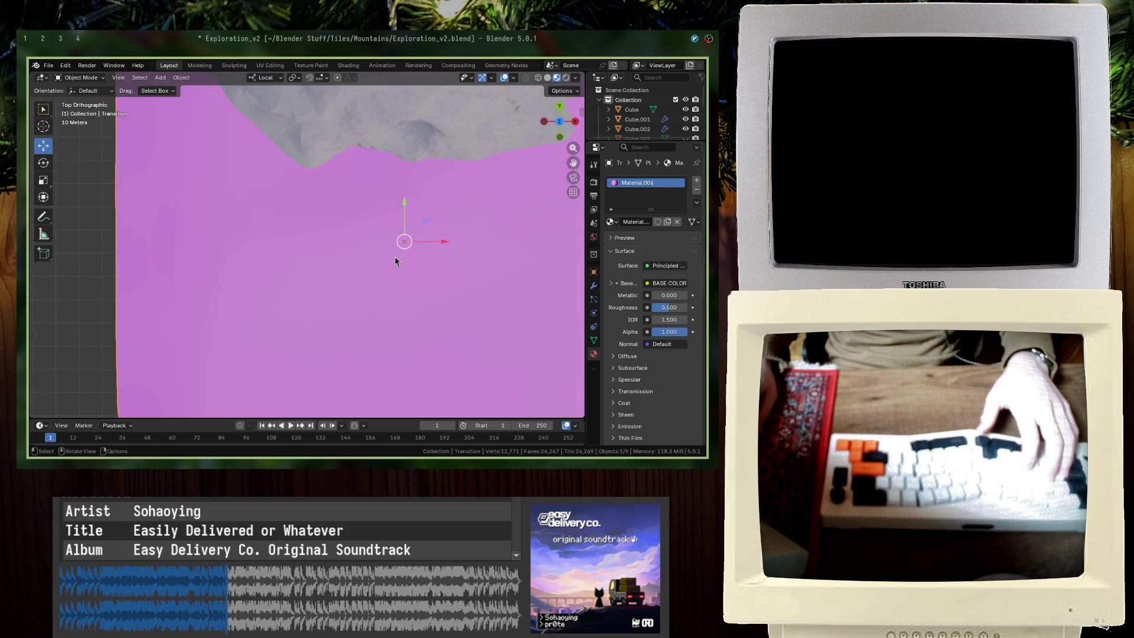
scroll(412, 225, "down", 3)
key("g")
key("z")
key("y")
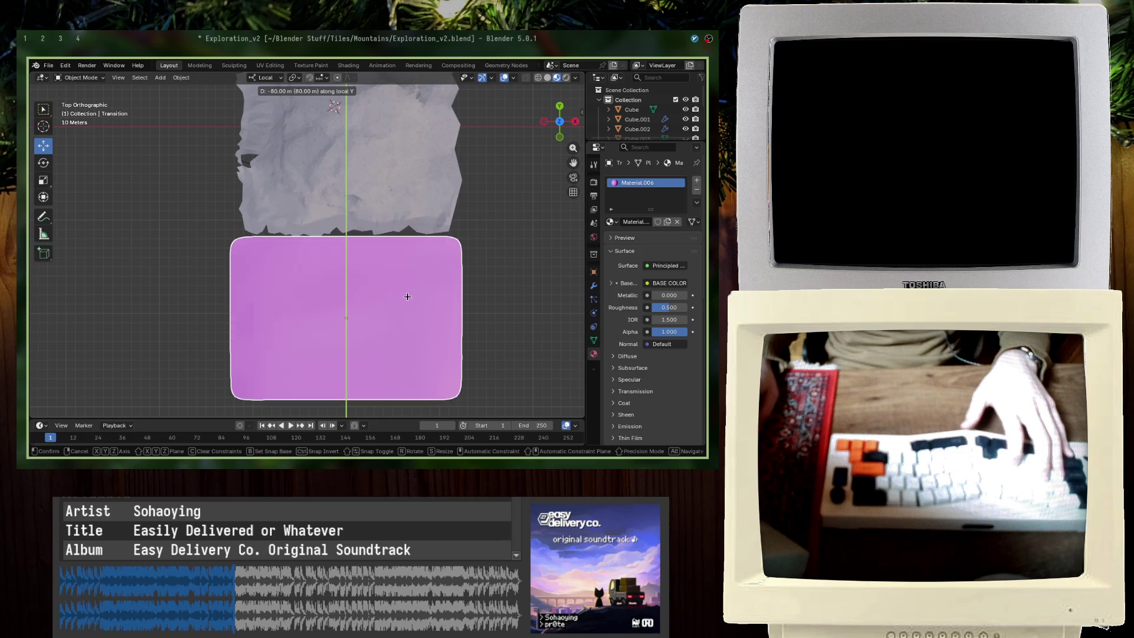
key("Escape")
Step: Select the mountain rock and show its transform values in the sidebar, then select the pink plane
middle_click_drag(406, 299, 380, 175)
left_click(379, 174)
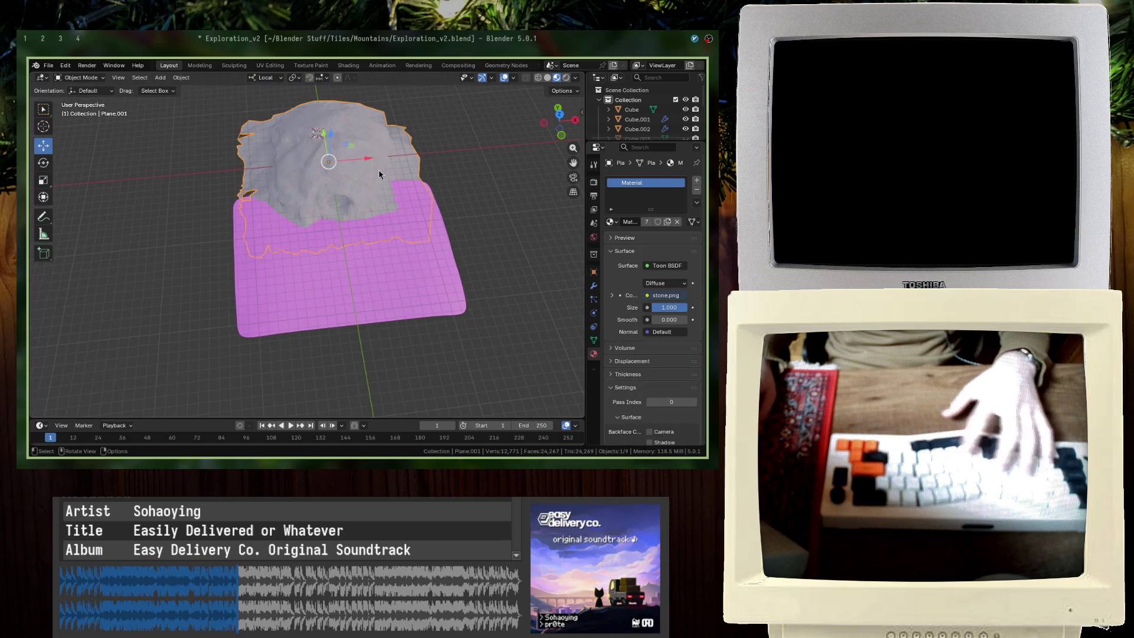
key("n")
key("n")
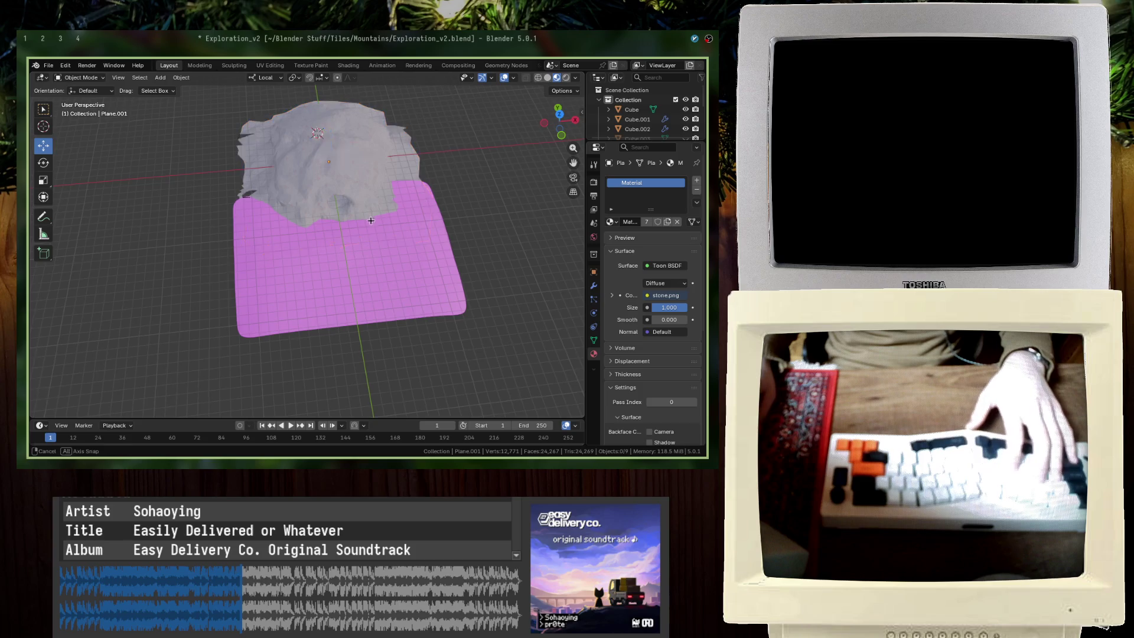
middle_click_drag(370, 220, 416, 161)
middle_click_drag(278, 205, 315, 195)
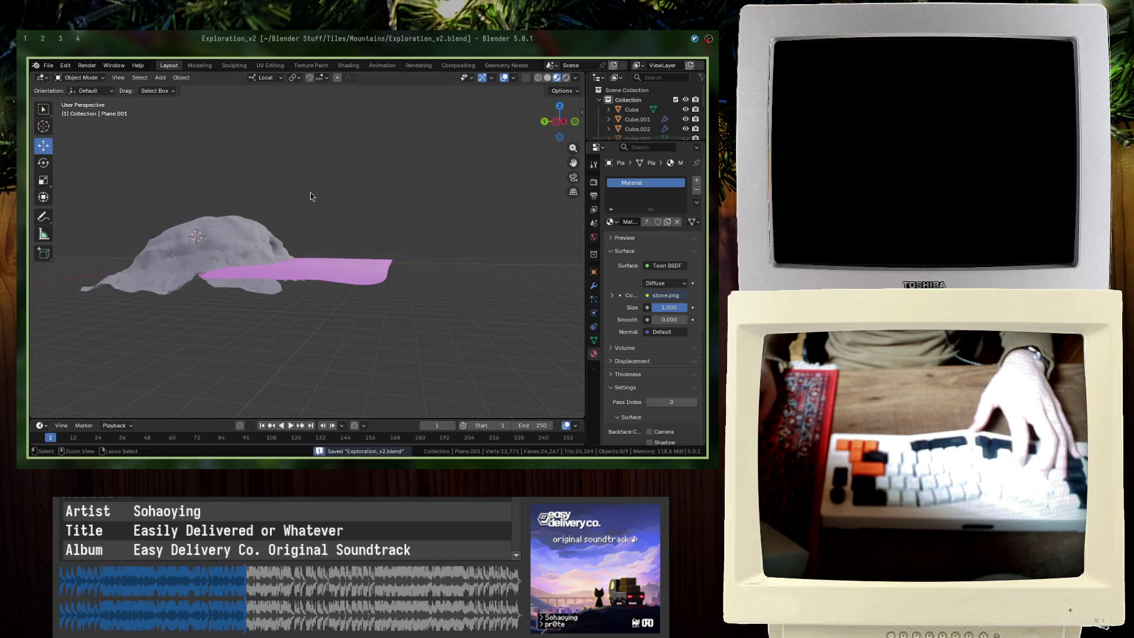
mouse_move(312, 255)
middle_mouse_down()
mouse_move(253, 254)
mouse_move(314, 277)
mouse_move(294, 256)
middle_mouse_up()
left_click(283, 279)
Step: In Edit Mode on the rock, fill the triangular gap and the adjoining hole with new faces
left_click(301, 266)
key("Tab")
scroll(294, 256, "up", 2)
scroll(312, 272, "up", 5)
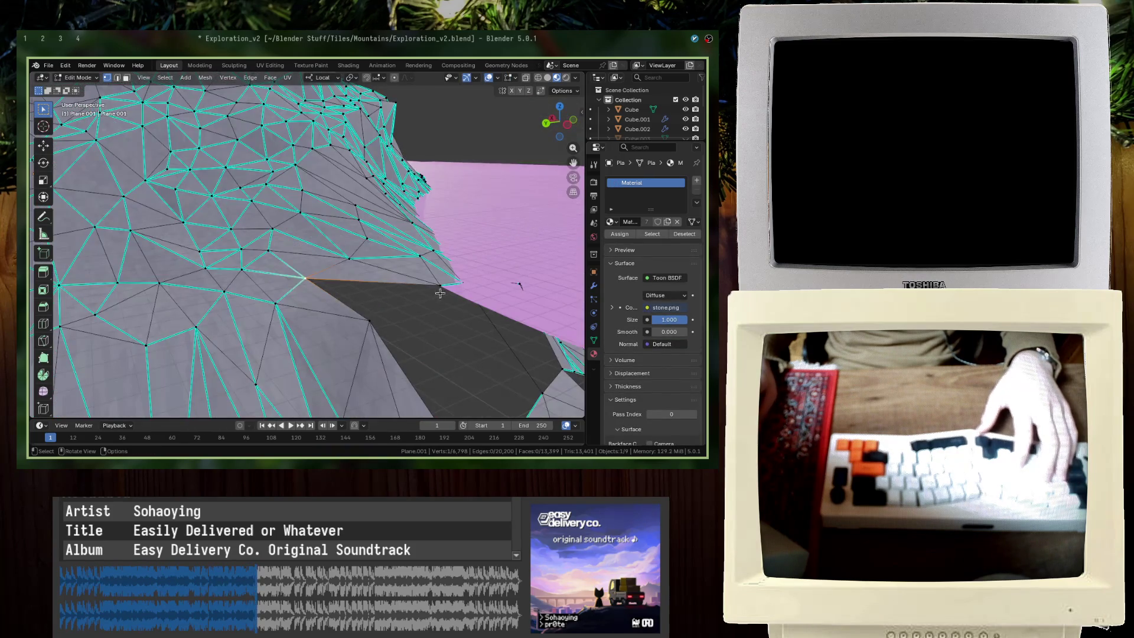
left_click(369, 320, "shift")
key("f")
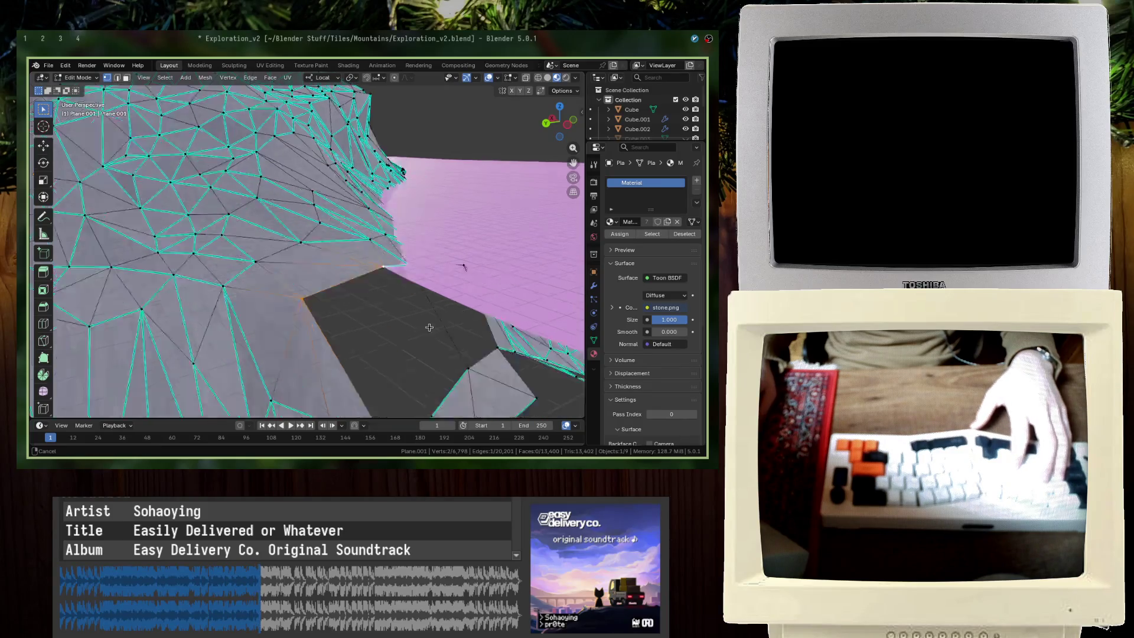
middle_click_drag(404, 305, 368, 282)
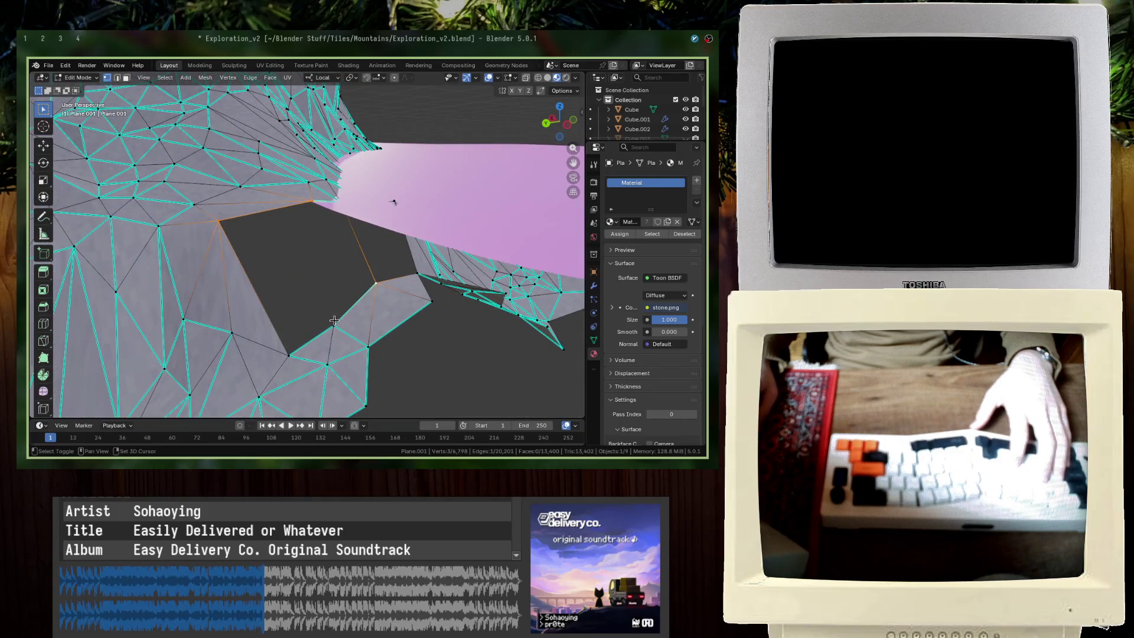
key("f")
left_click(335, 319)
left_click(358, 286, "ctrl")
key("f")
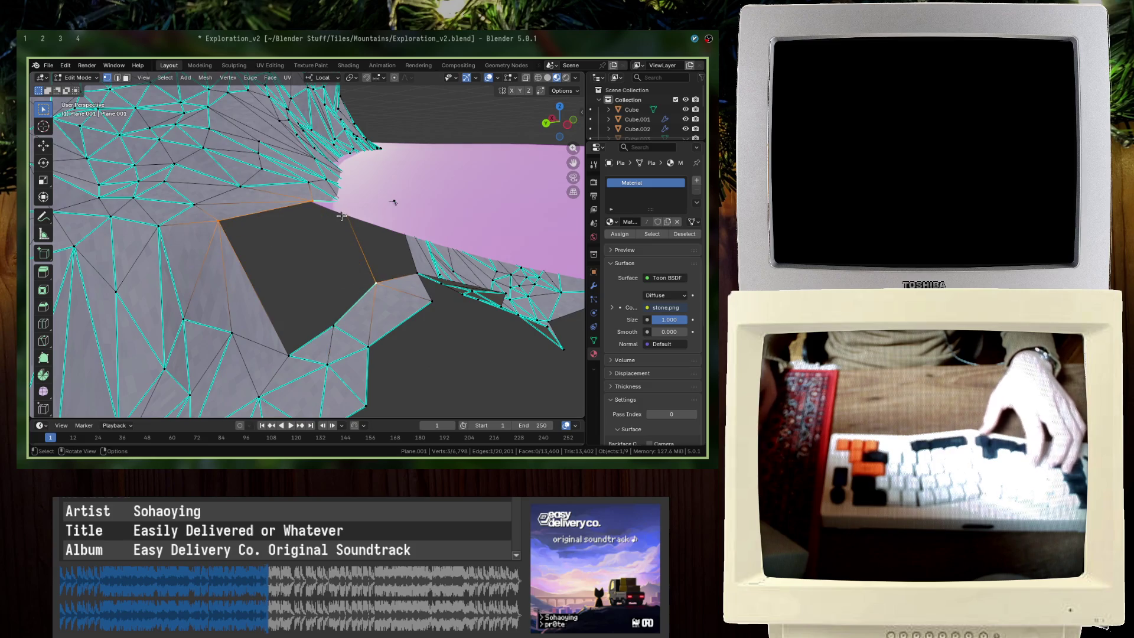
Step: Using wireframe to pick boundary vertices, fill another part of the hole and check it
left_click(341, 215)
key("shift+z")
middle_click_drag(405, 238, 402, 259)
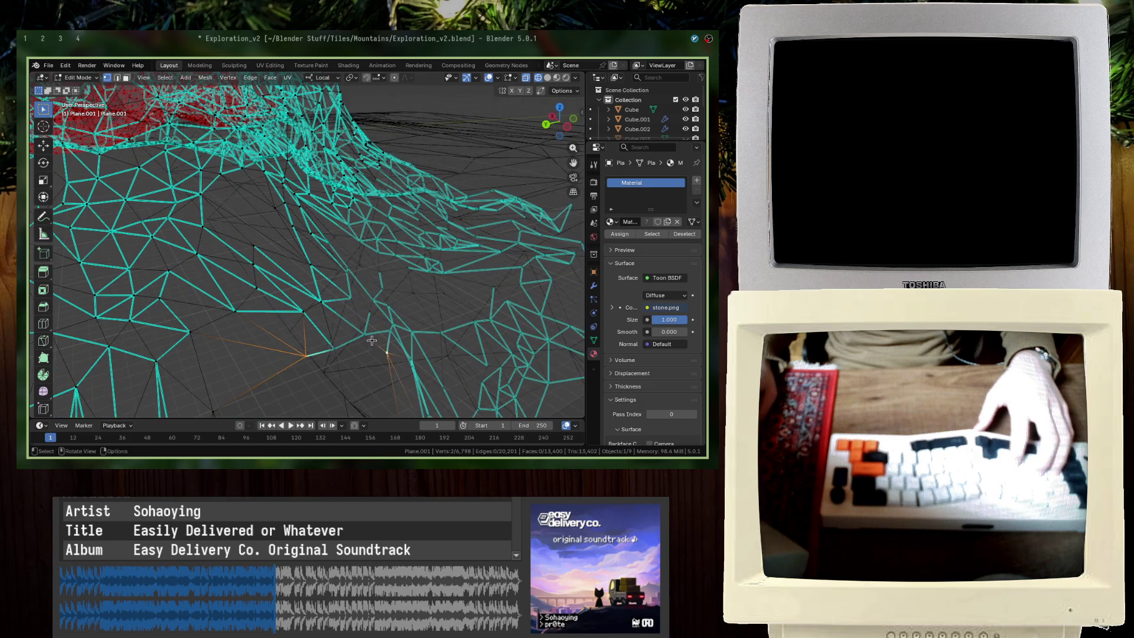
middle_click_drag(394, 367, 399, 352)
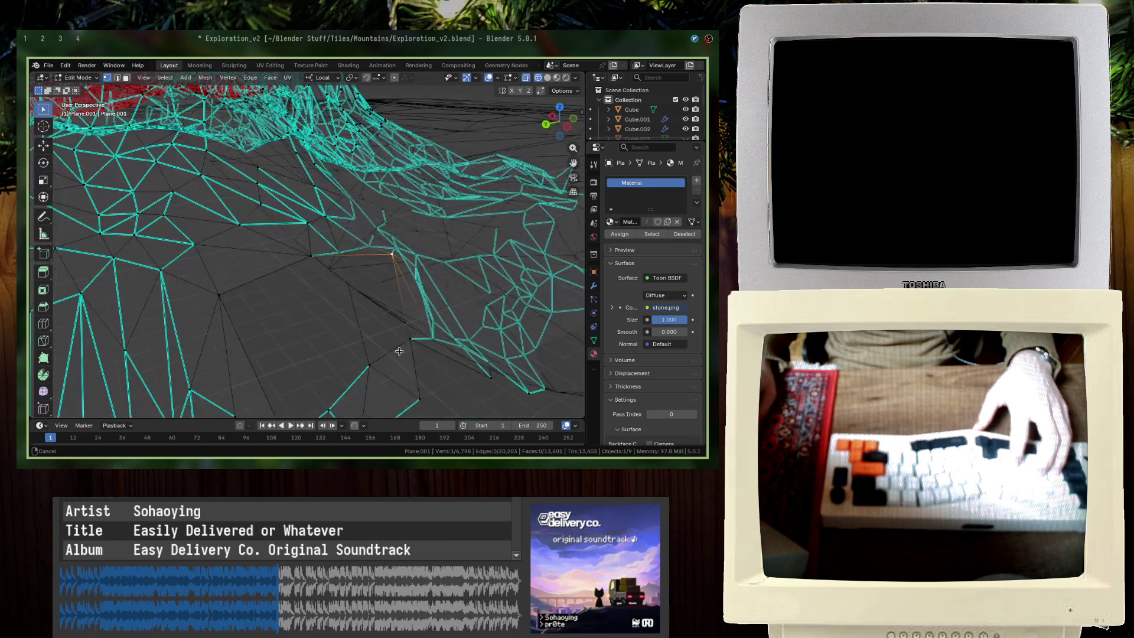
left_click(371, 362)
key("shift+z")
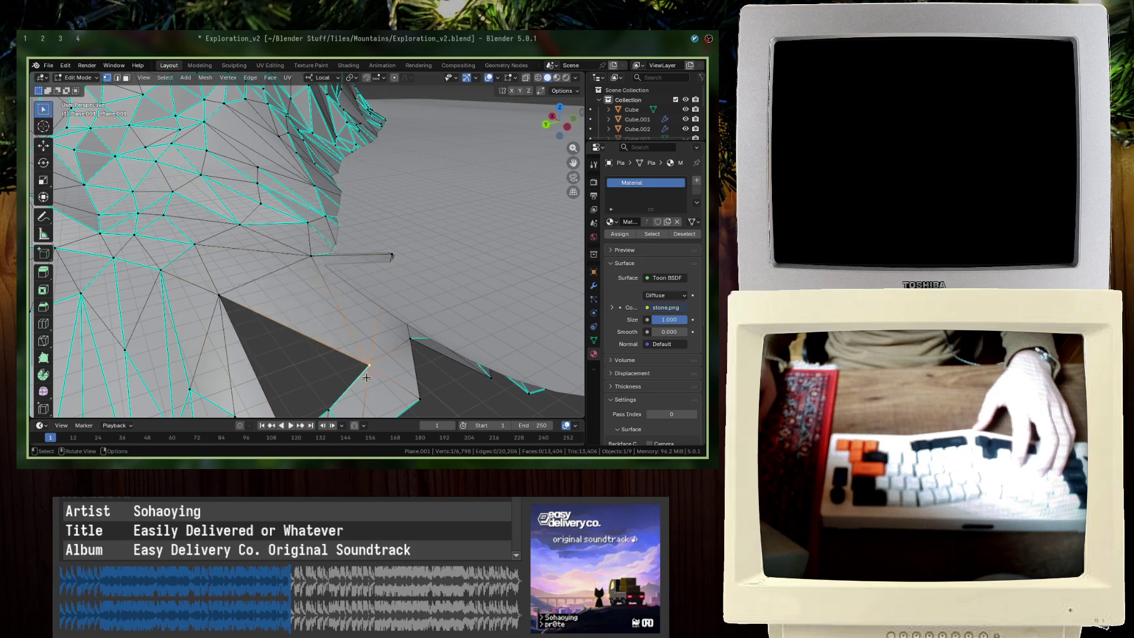
middle_click_drag(368, 372, 375, 303, "shift")
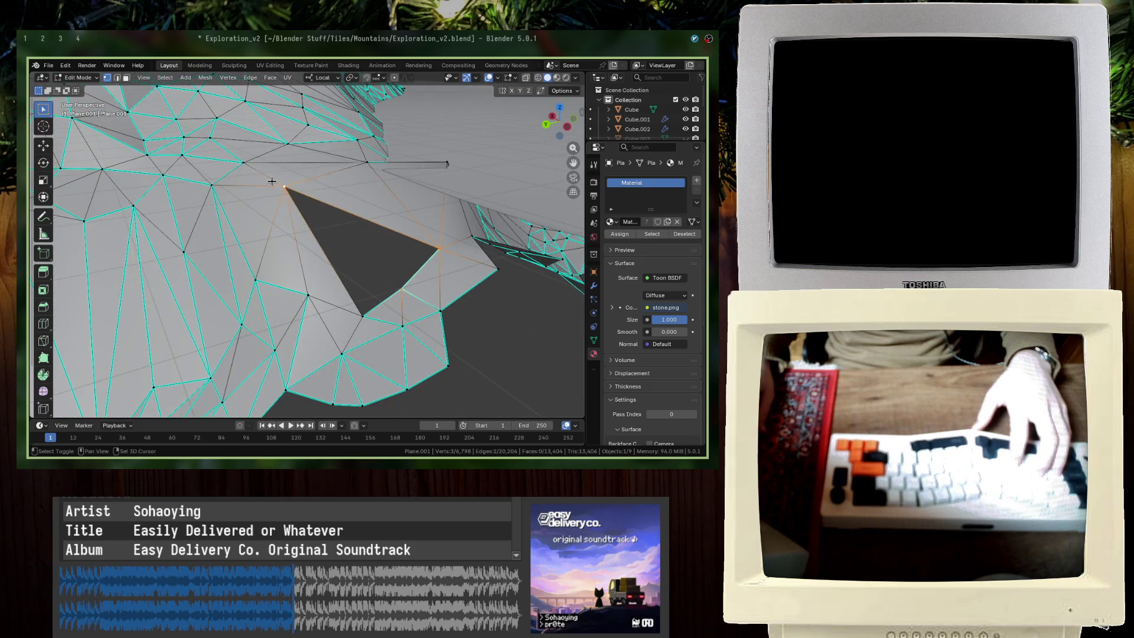
key("f")
middle_click_drag(363, 320, 383, 266)
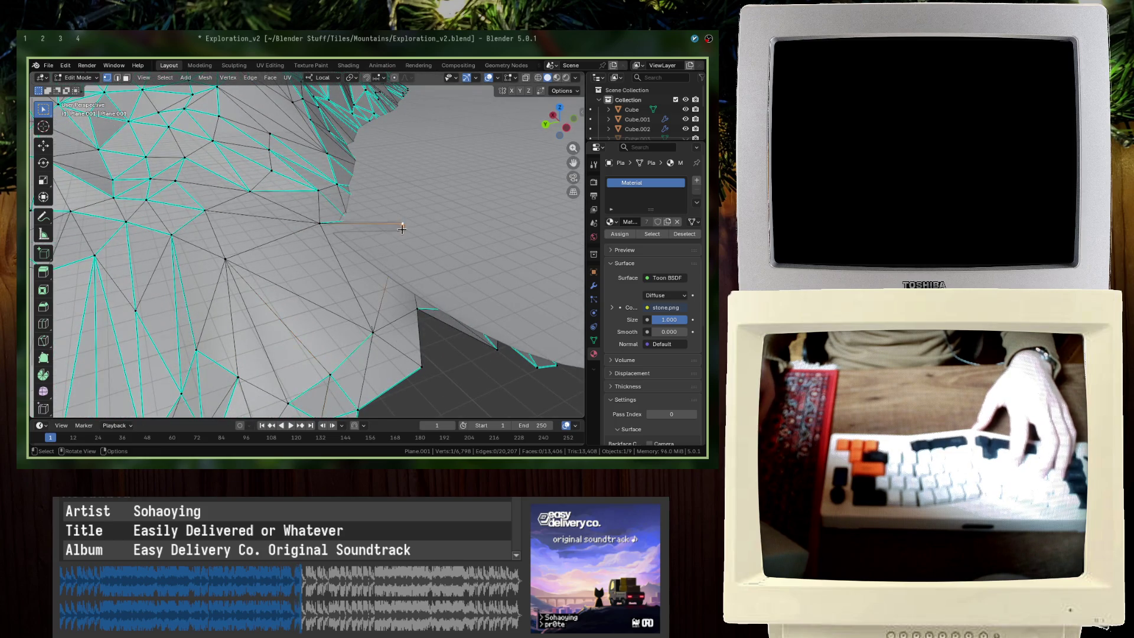
Step: Nudge a vertex to close the gap, leave Edit Mode, save, and switch to Material Preview shading
left_click(402, 225)
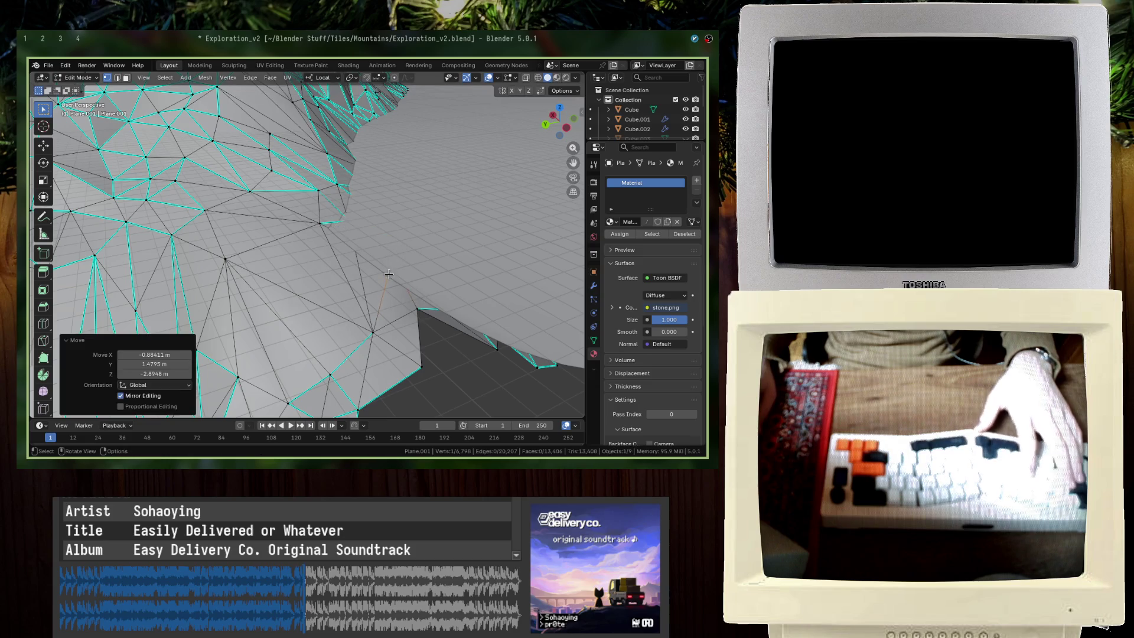
key("Tab")
key("ctrl+s")
mouse_move(402, 224)
middle_mouse_down()
mouse_move(387, 270)
mouse_move(329, 318)
mouse_move(374, 228)
middle_mouse_up()
key("z")
left_click(390, 293)
scroll(382, 223, "down", 3)
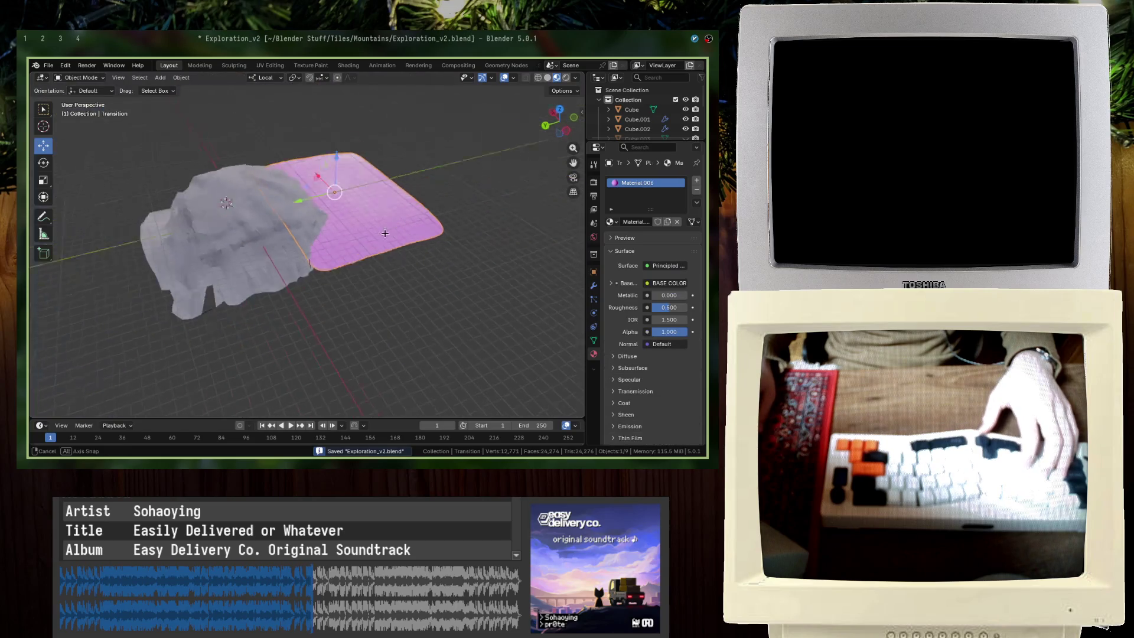
Step: Duplicate the pink transition plane, slide the copy along X and Y, and rotate it about Z
left_click(382, 222)
key("shift+d")
key("x")
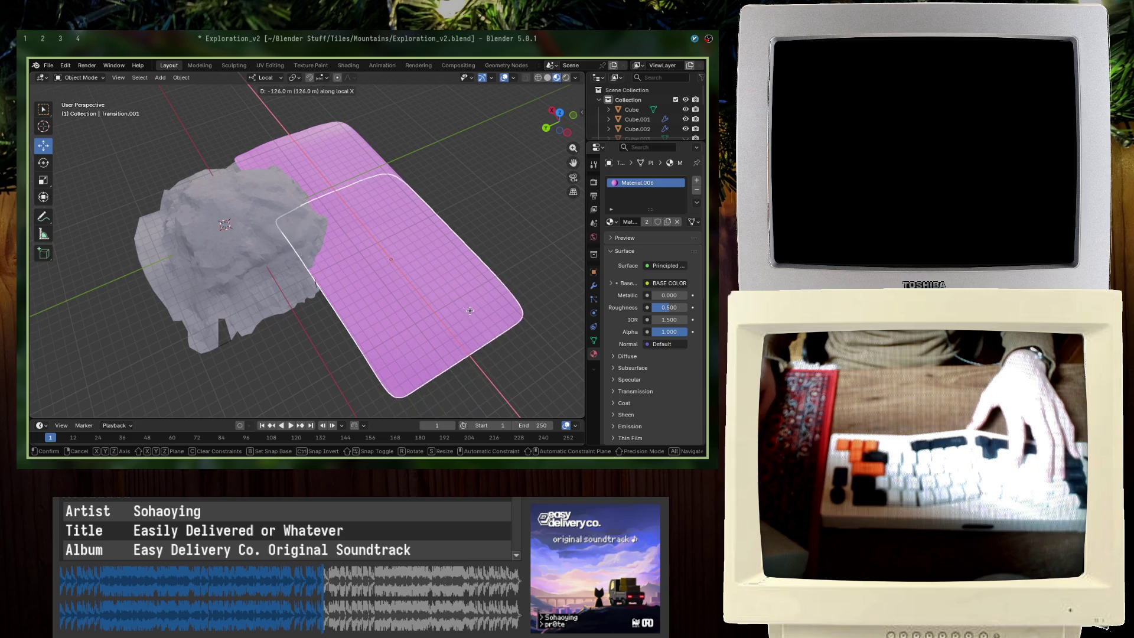
key("Return")
key("g")
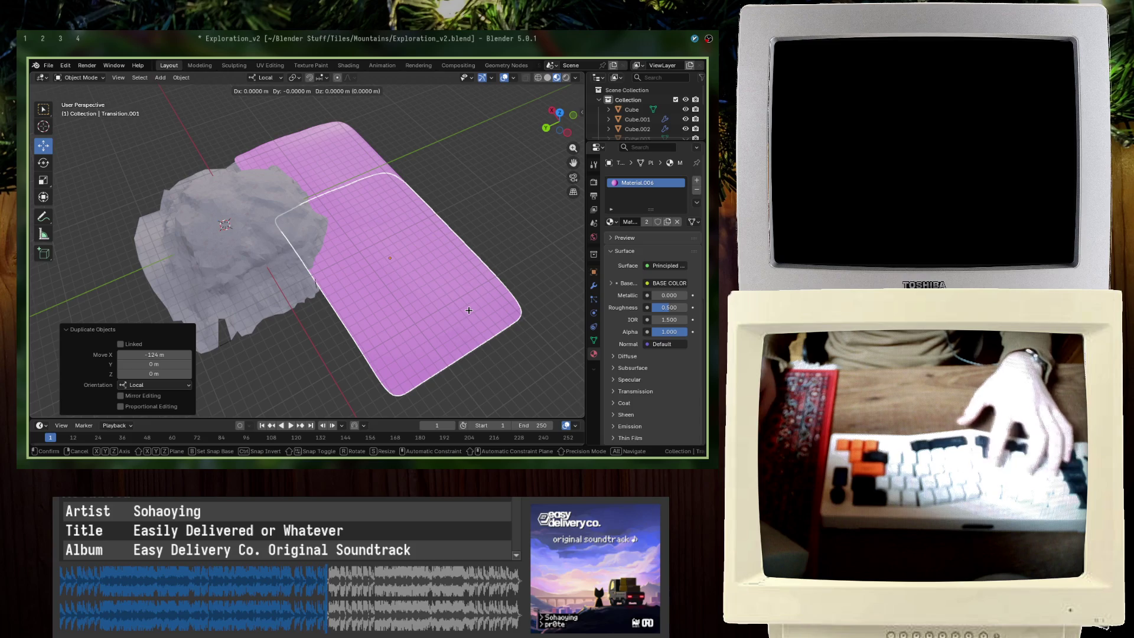
key("y")
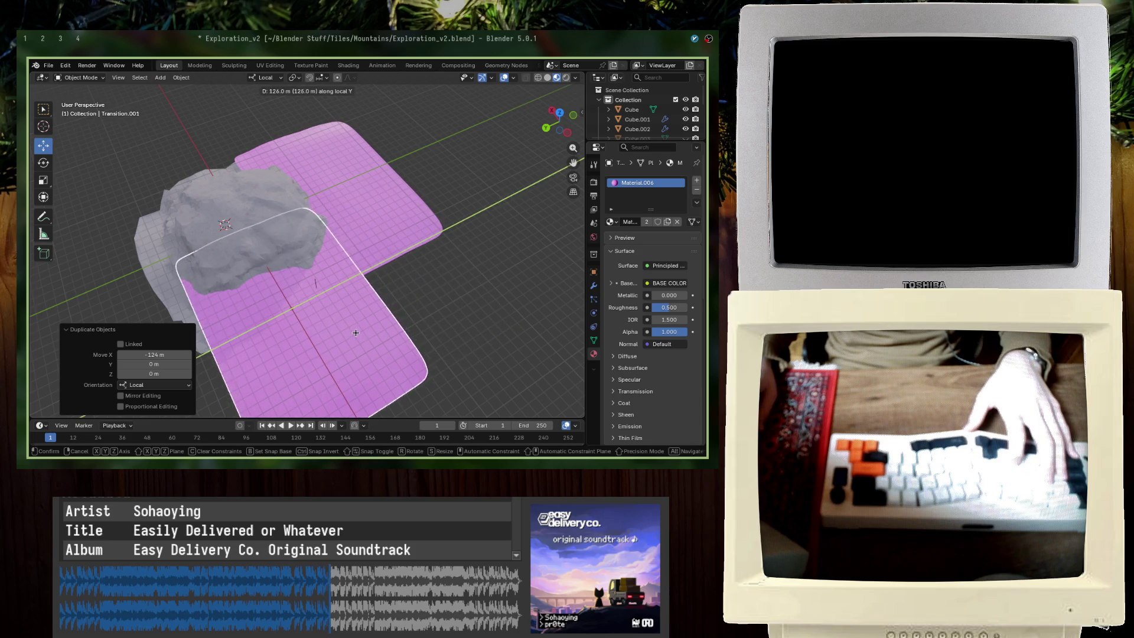
key("Return")
key("r")
key("z")
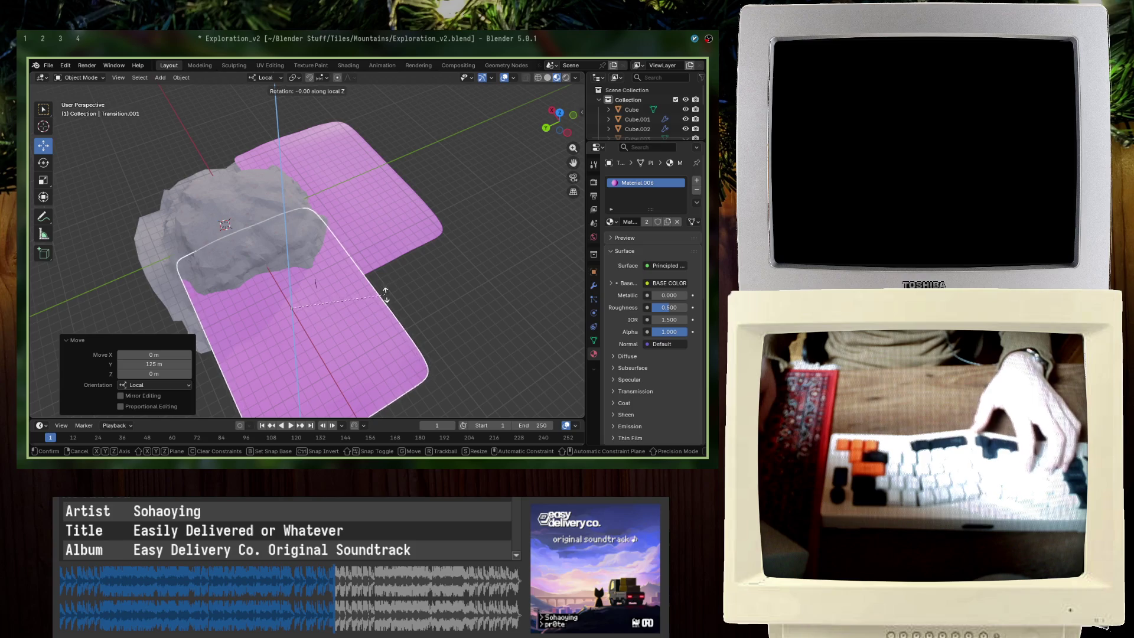
key("Return")
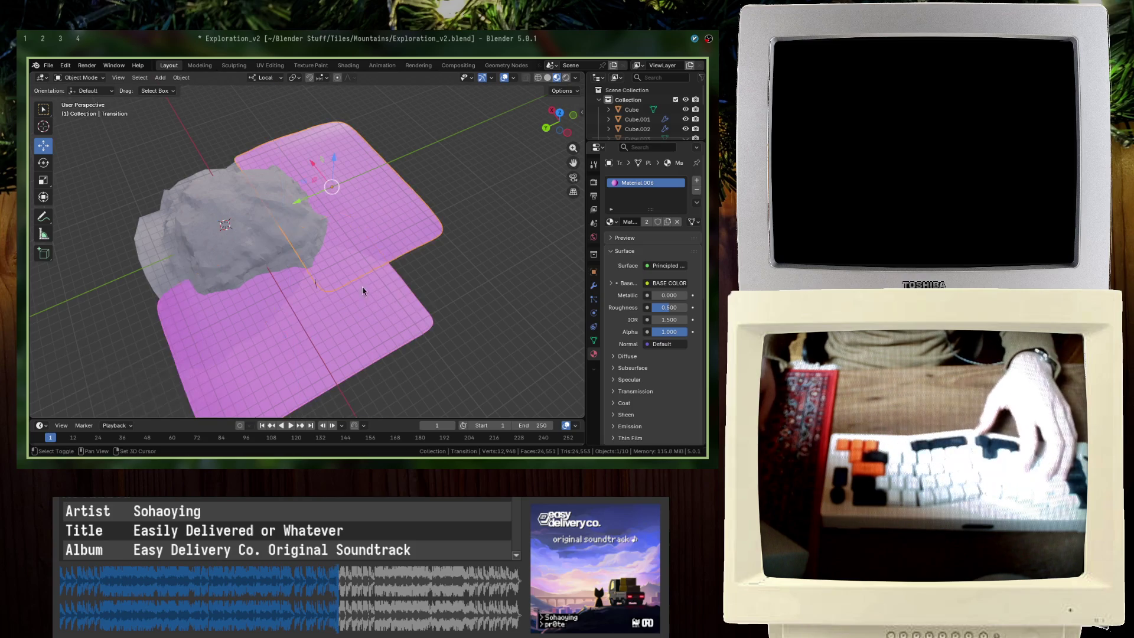
Step: Make further plane copies, one turned half a turn and others offset 125 m along X and Y
key("shift+d")
key("Return")
type("rz")
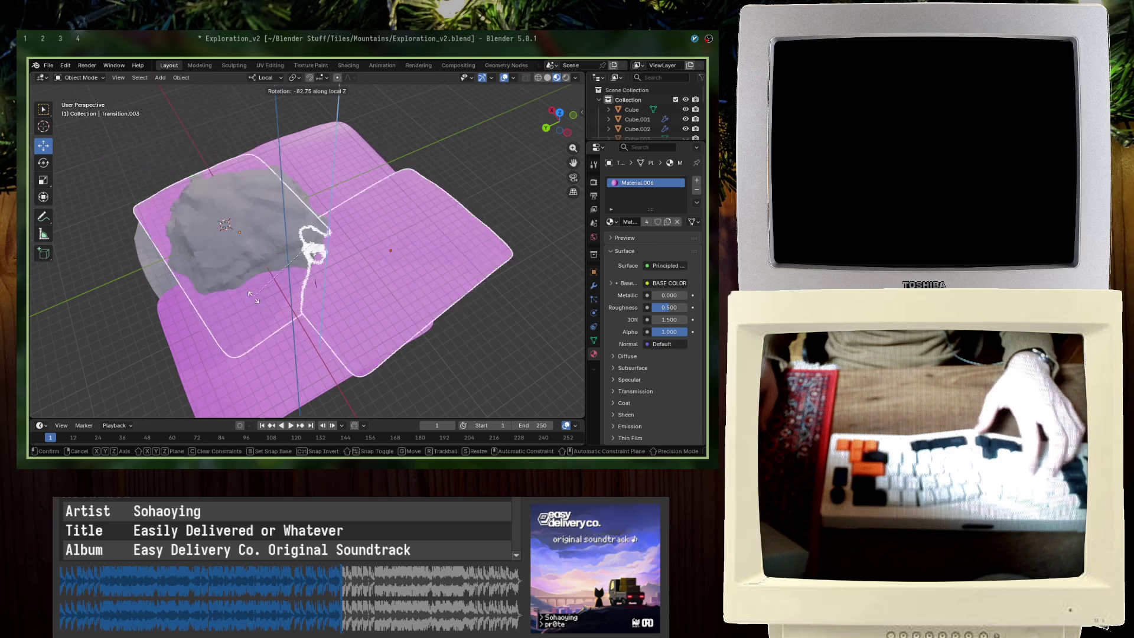
type("-100")
key("BackSpace")
key("BackSpace")
type("80")
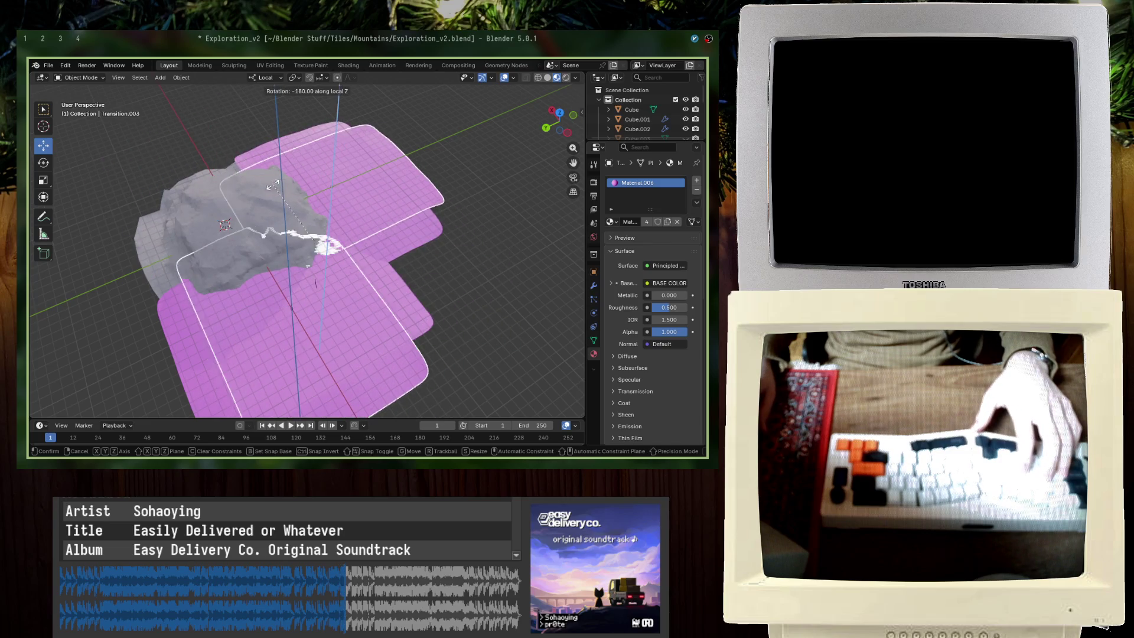
key("Return")
key("shift+d")
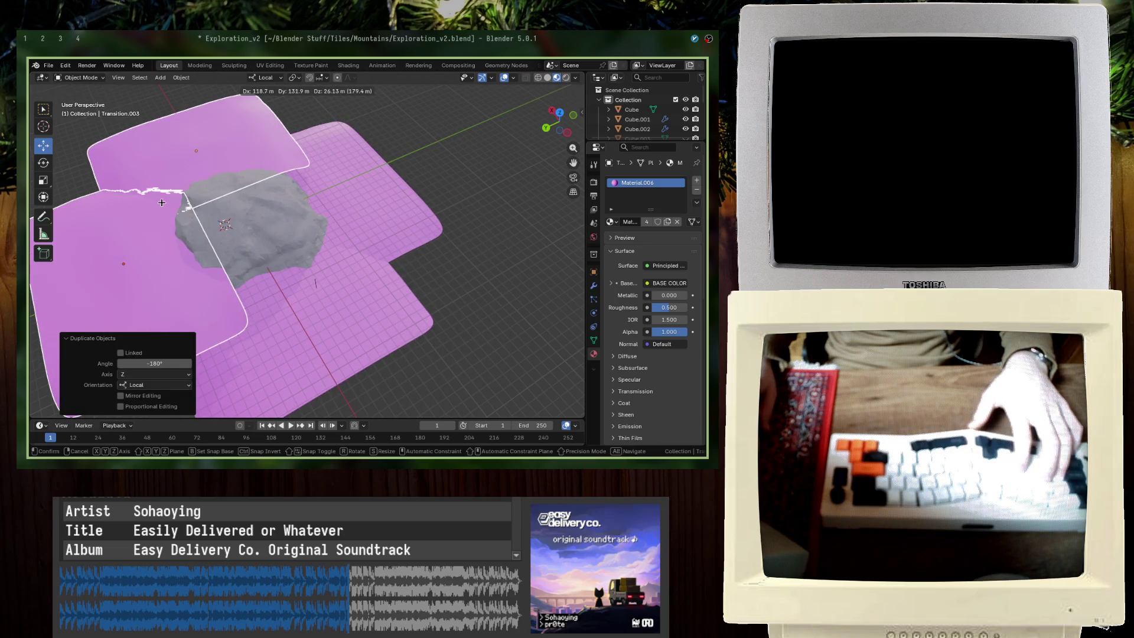
type("x: [125")
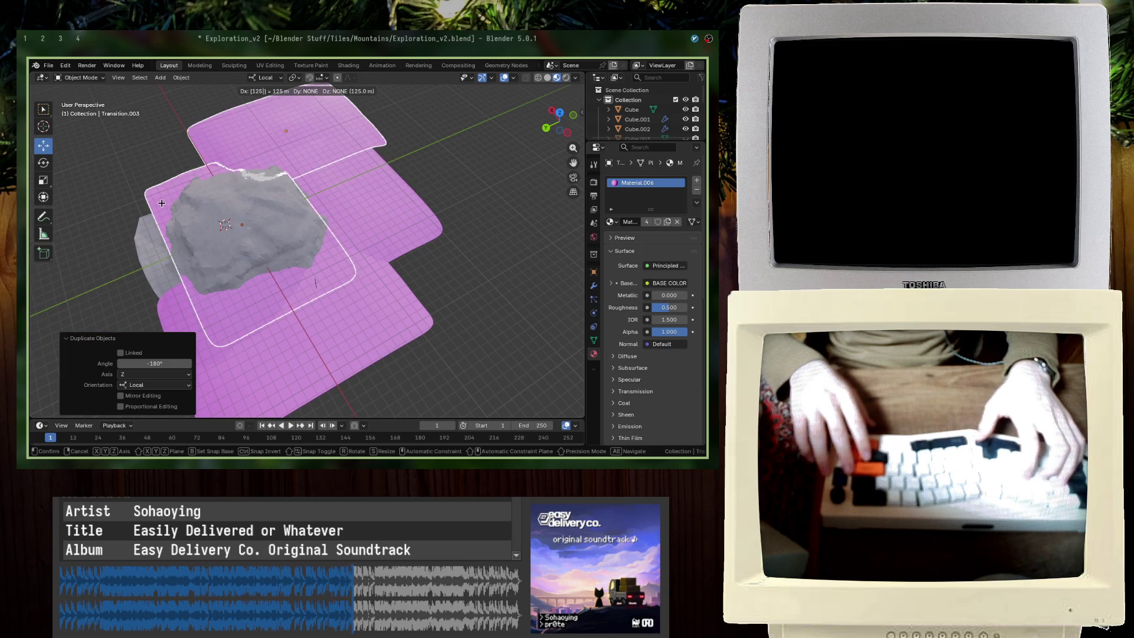
key("Return")
key("shift+d")
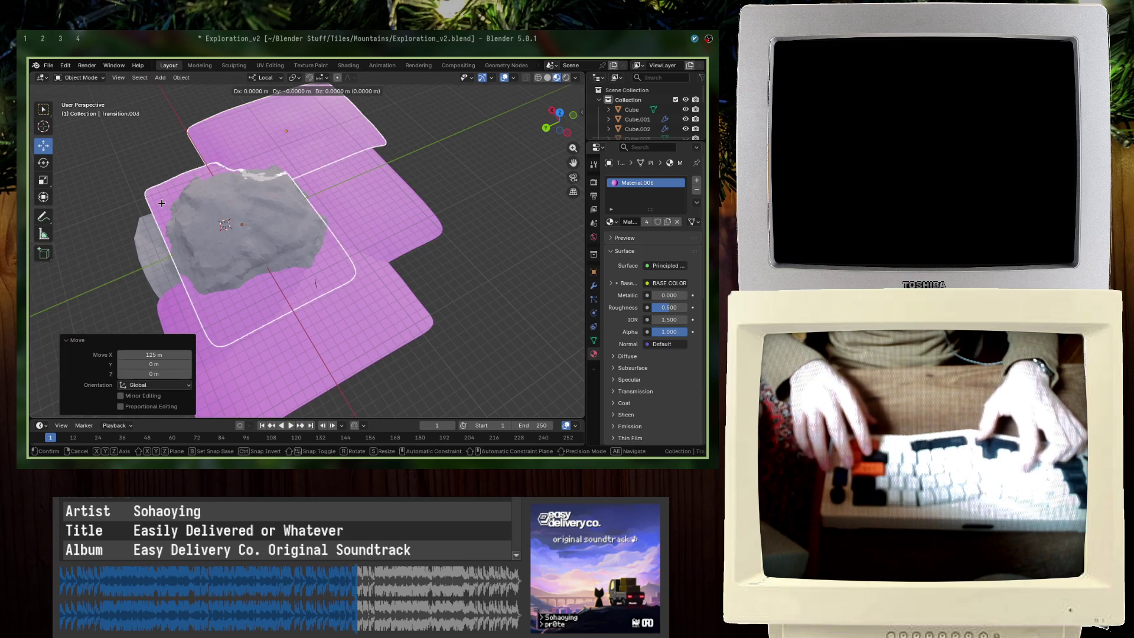
type("y125")
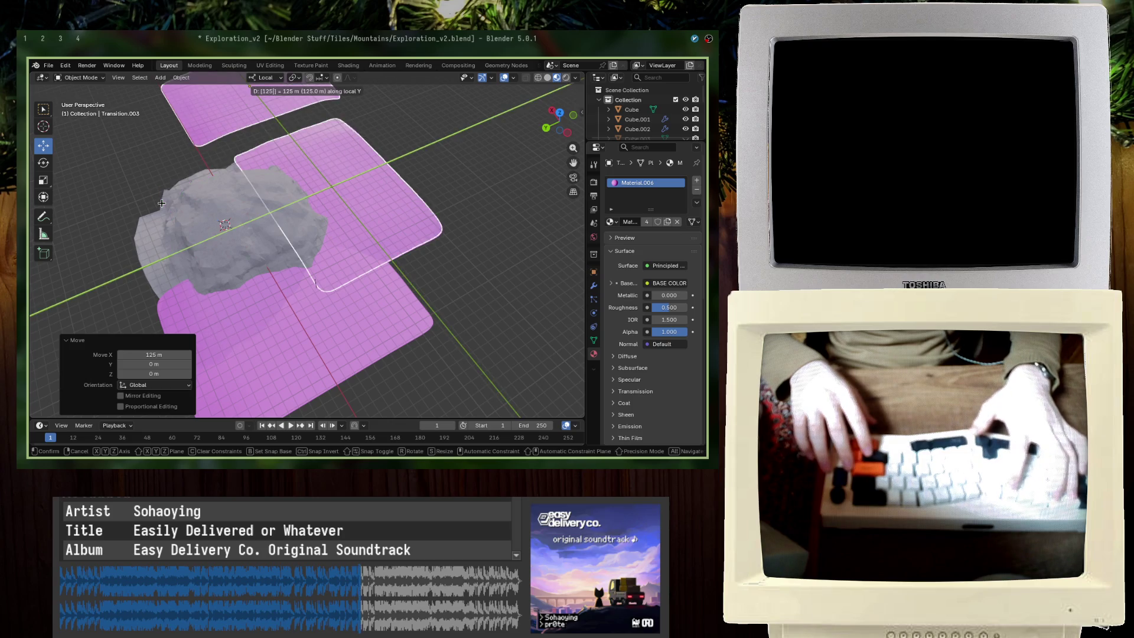
key("Return")
Step: Switch transforms to Global orientation, confirm the move along global Y, and select another plane
left_click(265, 78)
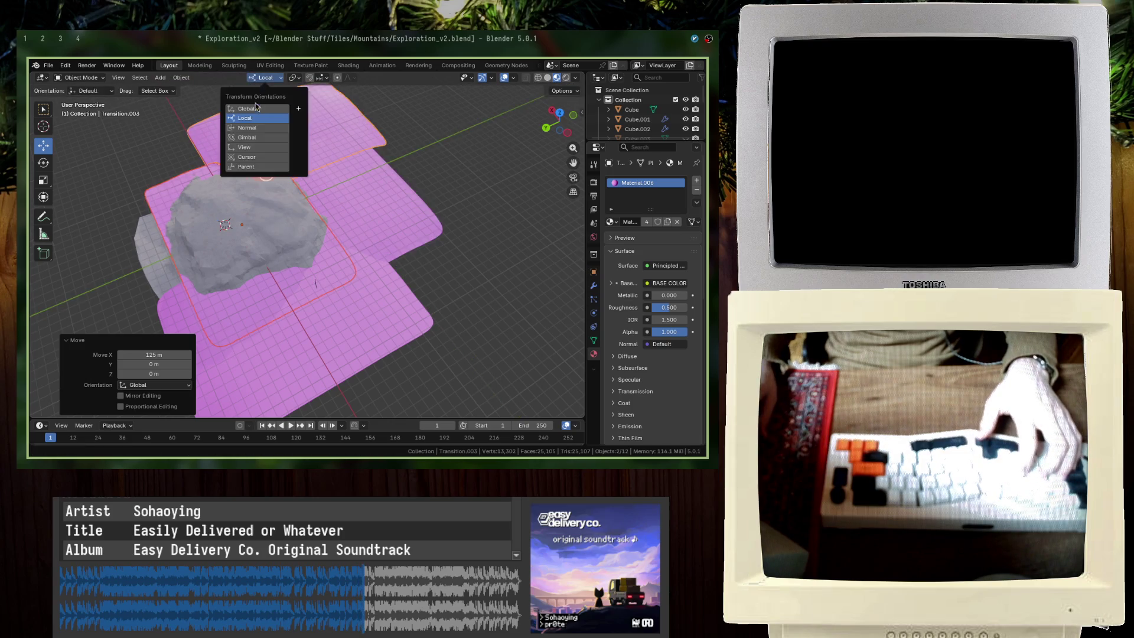
left_click(294, 125)
type("gy")
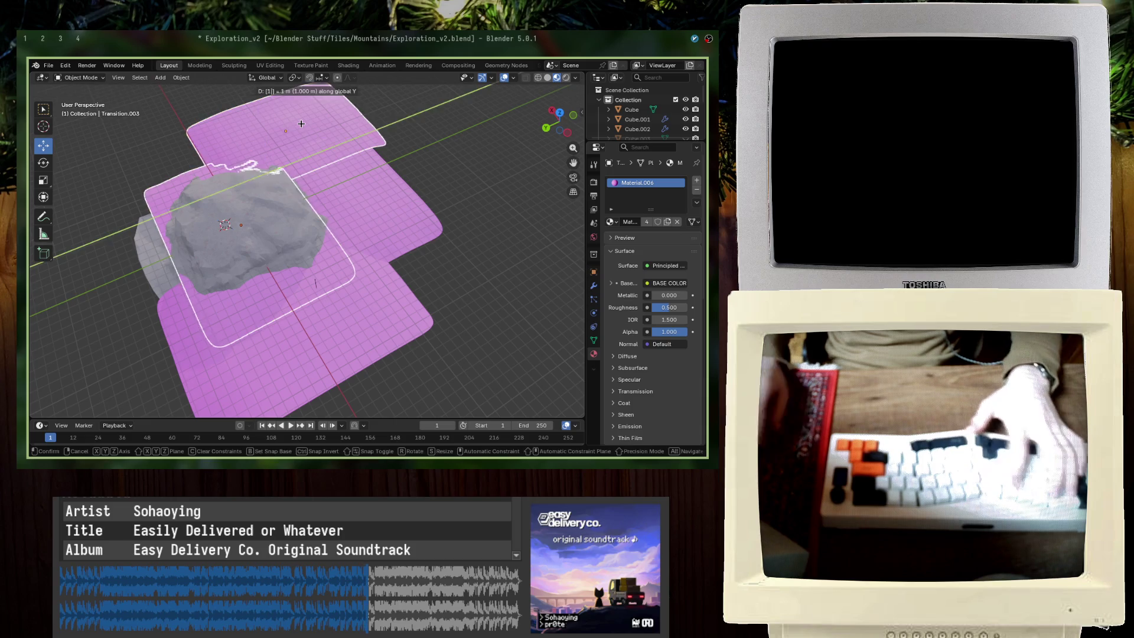
type("125")
key("Return")
middle_click_drag(301, 129, 347, 286)
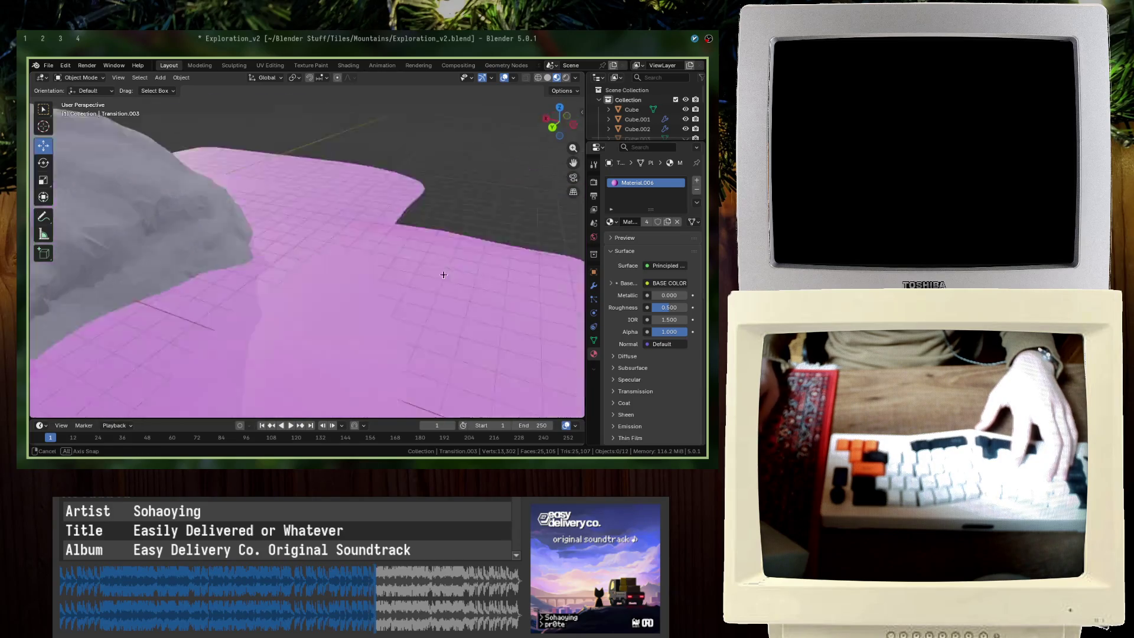
mouse_move(348, 285)
middle_mouse_down()
mouse_move(412, 278)
mouse_move(312, 285)
mouse_move(446, 230)
middle_mouse_up()
left_click(446, 230, "shift")
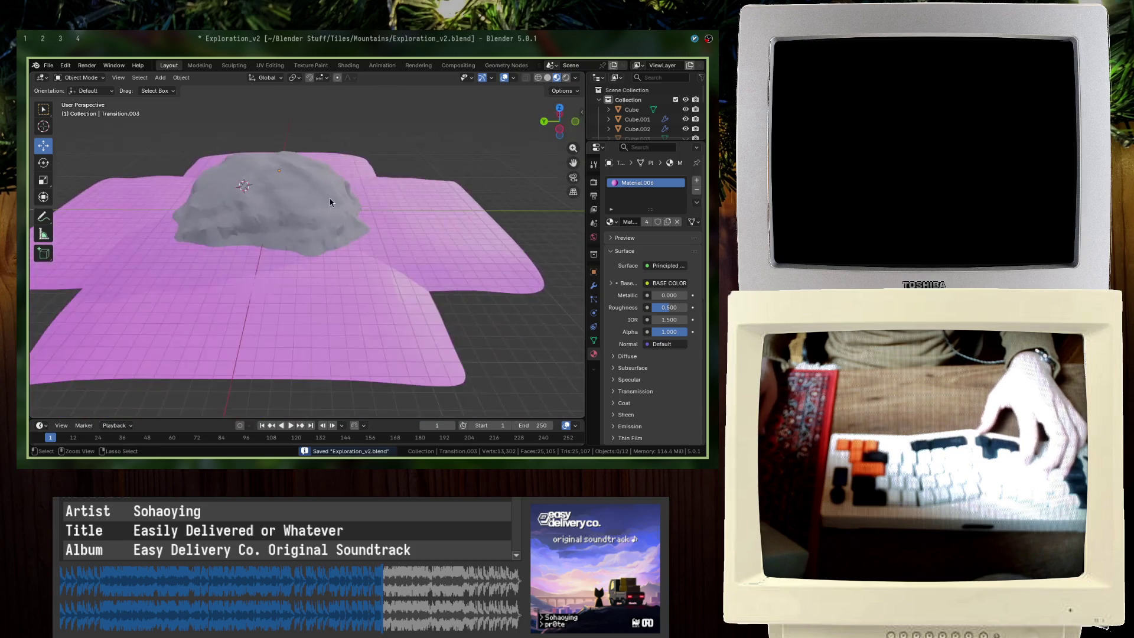
Step: Delete the stray Cube.003 object and remove the pink Transition planes from view
middle_click_drag(470, 185, 295, 223)
key("shift+a")
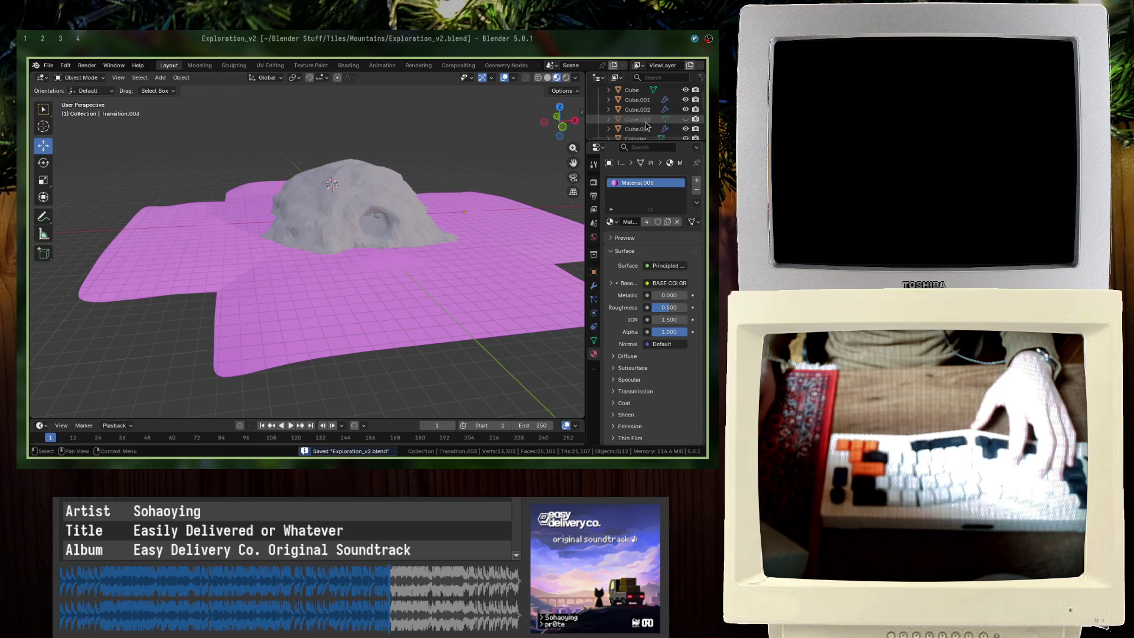
left_click(647, 121)
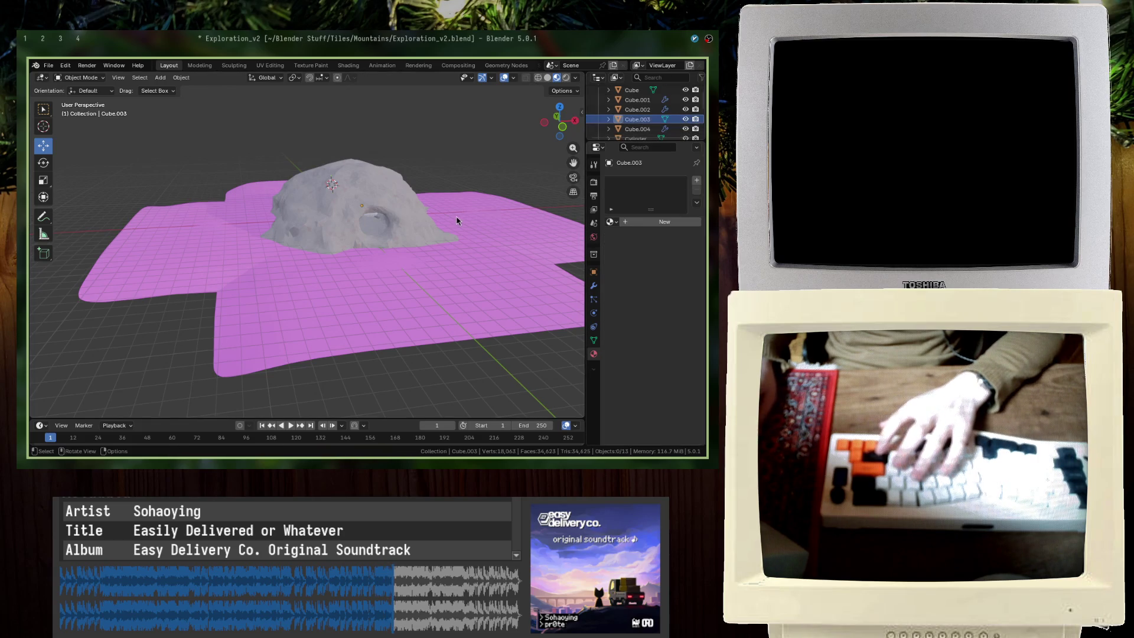
key("Delete")
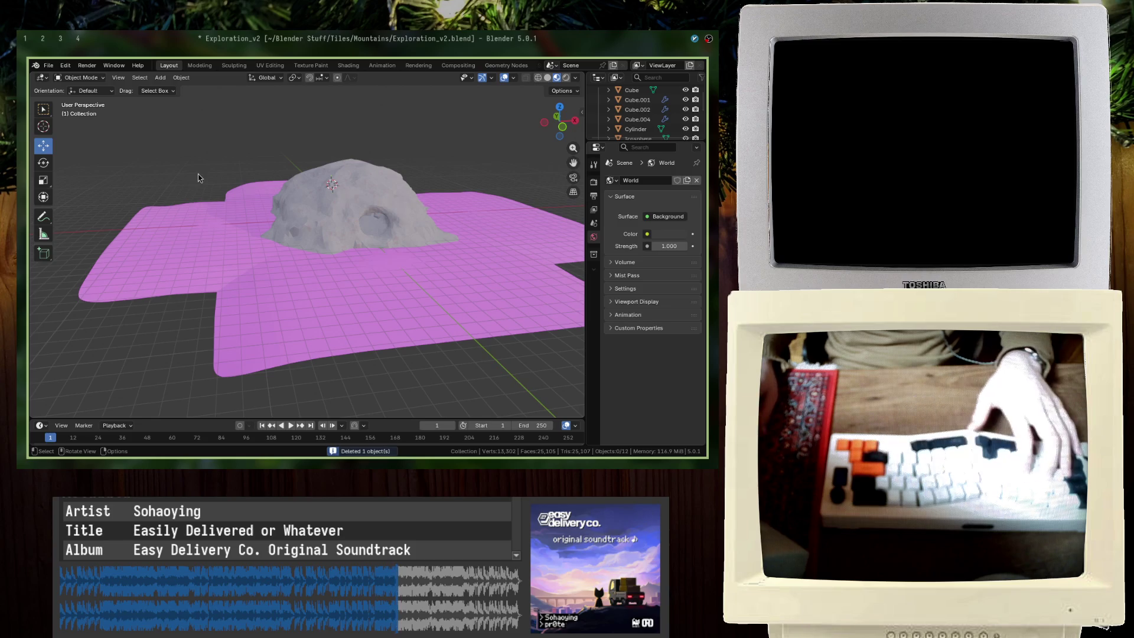
left_click(207, 229)
key("Up")
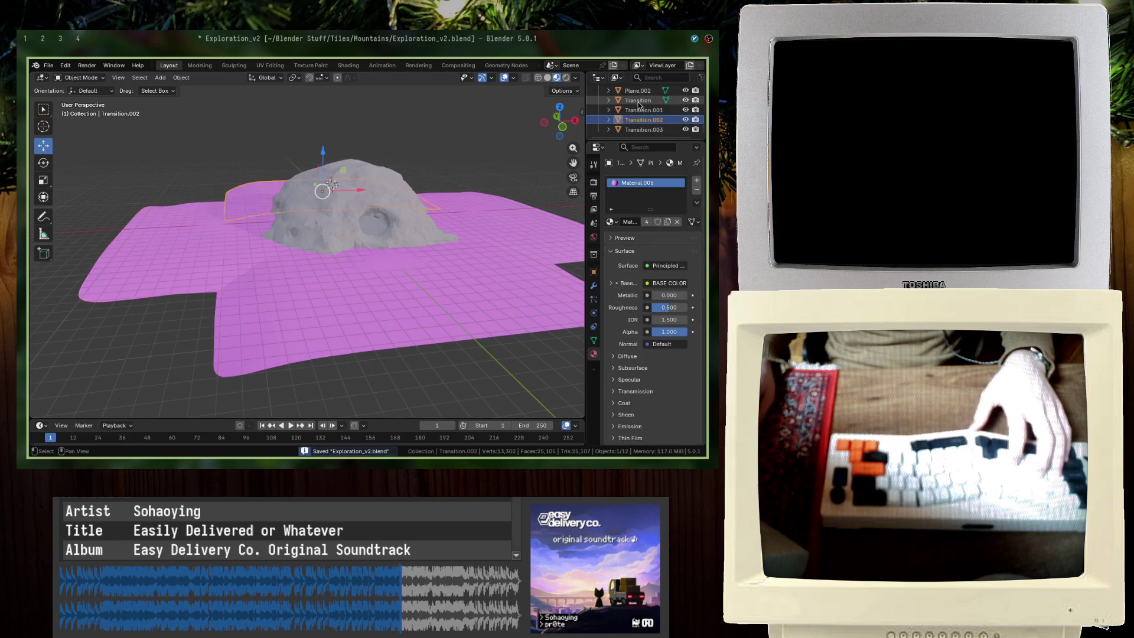
key("Delete")
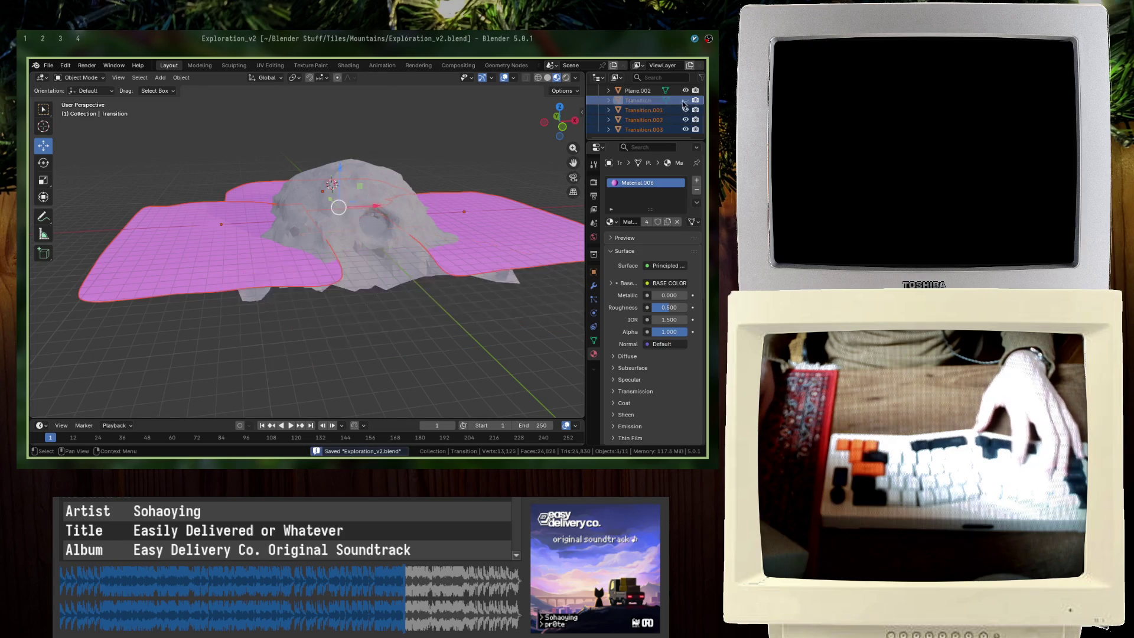
key("Delete")
key("Delete")
key("shift+a")
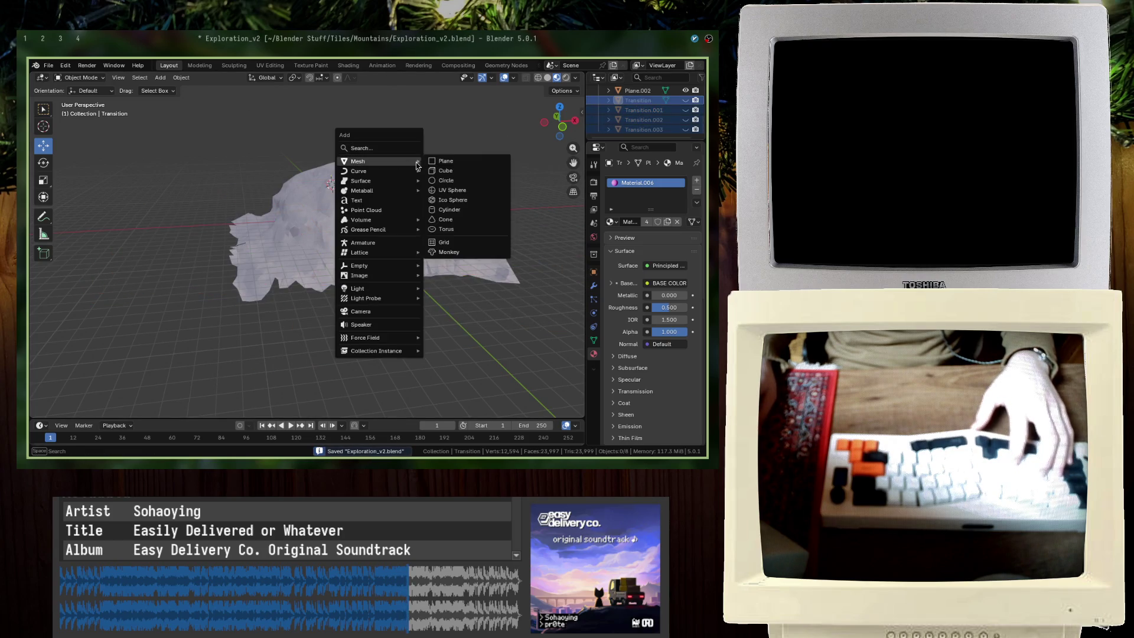
Step: Add a 500 m plane mesh and zero its X, Y, Z location at the origin
left_click(448, 163)
type("500")
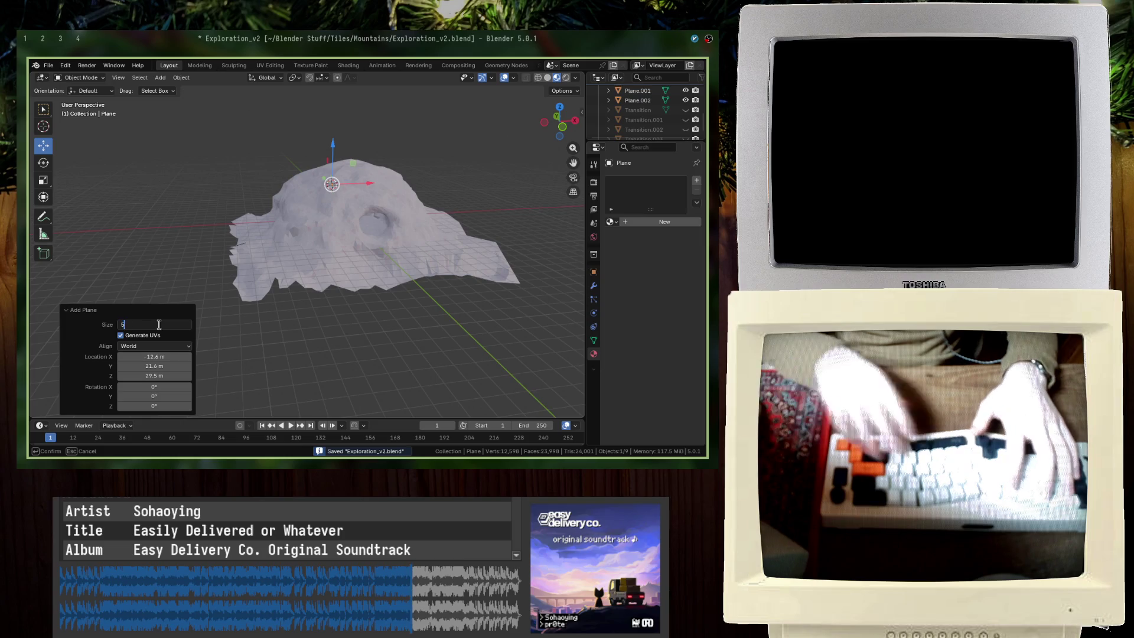
key("Return")
middle_click_drag(293, 227, 297, 210)
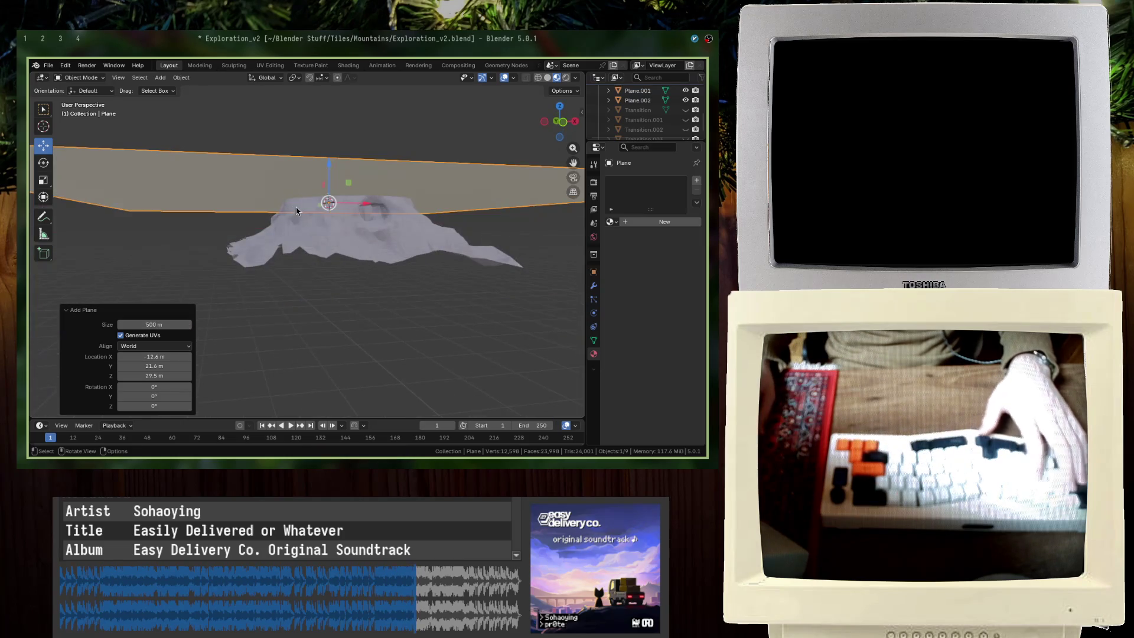
left_click(594, 272)
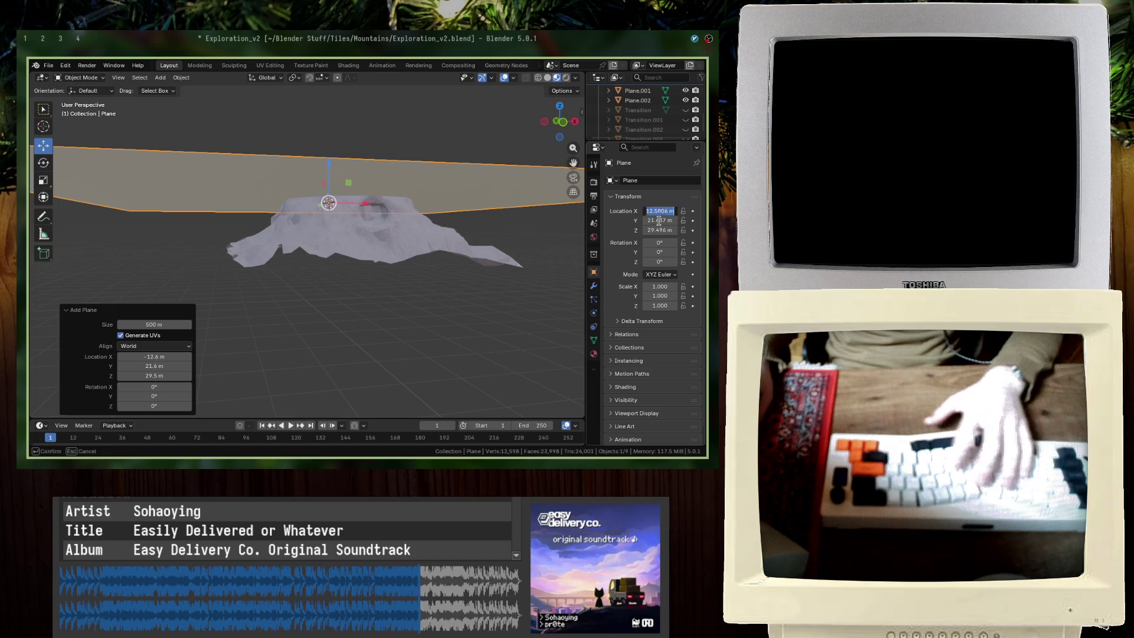
type("0")
key("Tab")
type("0")
key("Tab")
type("0")
key("Return")
Step: Lower the plane 10 m on Z beneath the mountain, using the Transition plane as reference
middle_click_drag(440, 278, 416, 266)
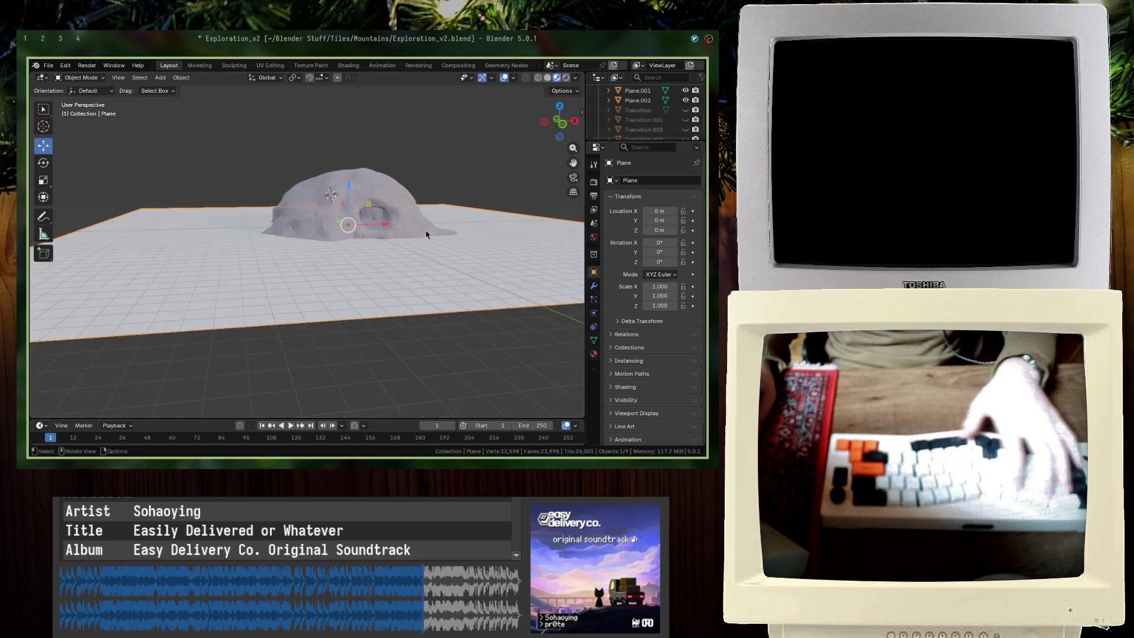
left_click(685, 110)
mouse_move(532, 195)
middle_mouse_down()
mouse_move(431, 182)
mouse_move(362, 217)
mouse_move(185, 192)
middle_mouse_up()
key("KP_1")
type("gx")
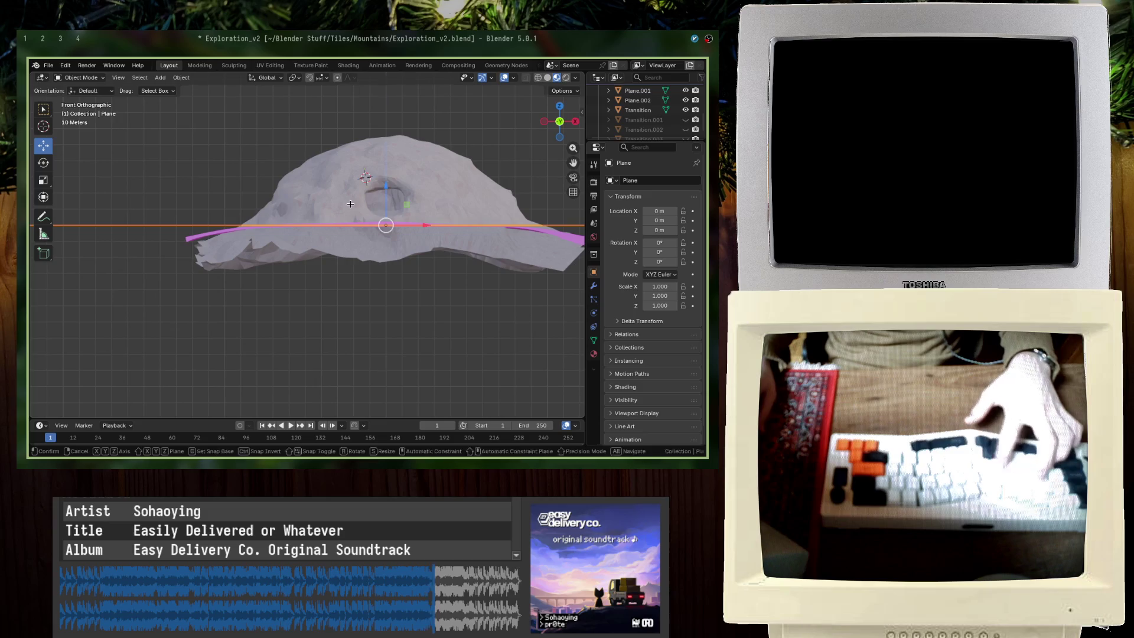
type("z-10")
key("Return")
middle_click_drag(350, 219, 342, 221)
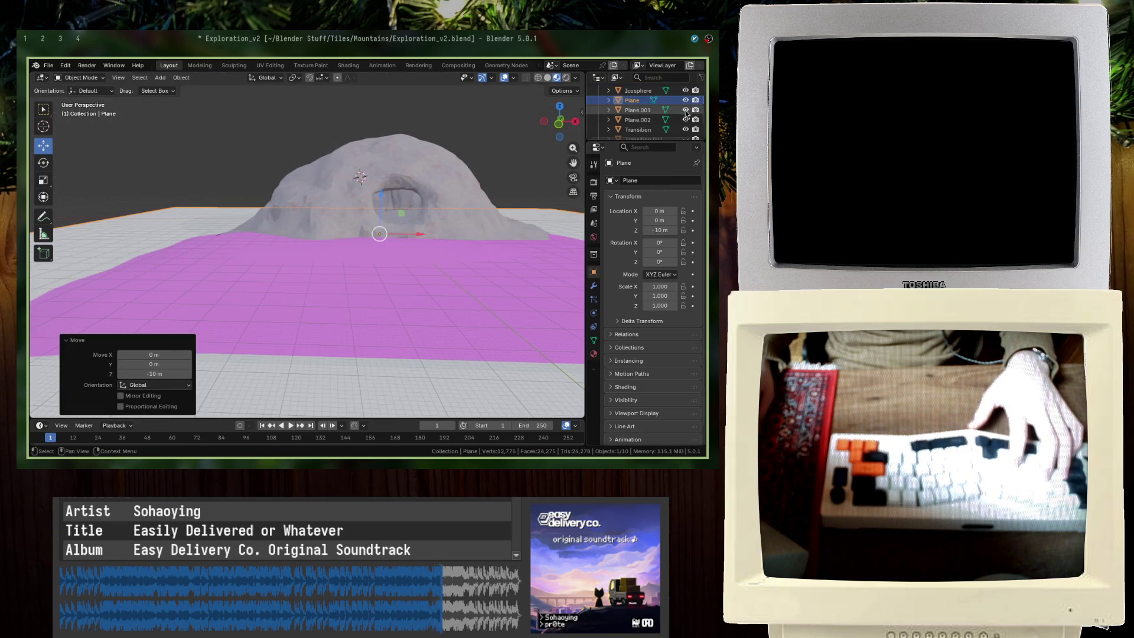
left_click(684, 129)
mouse_move(355, 177)
middle_mouse_down()
mouse_move(177, 133)
mouse_move(108, 203)
mouse_move(331, 195)
middle_mouse_up()
scroll(178, 132, "up", 3)
left_click(402, 242)
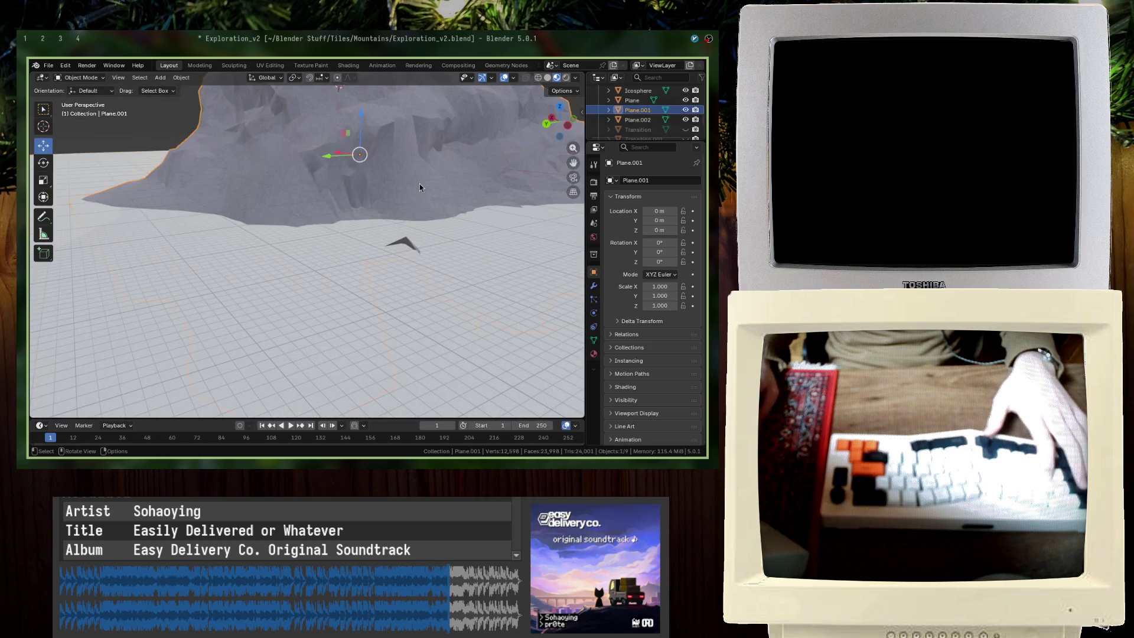
Step: Move some of Plane.001's vertices vertically in Edit Mode so the mountain rim clears the plane
key("Tab")
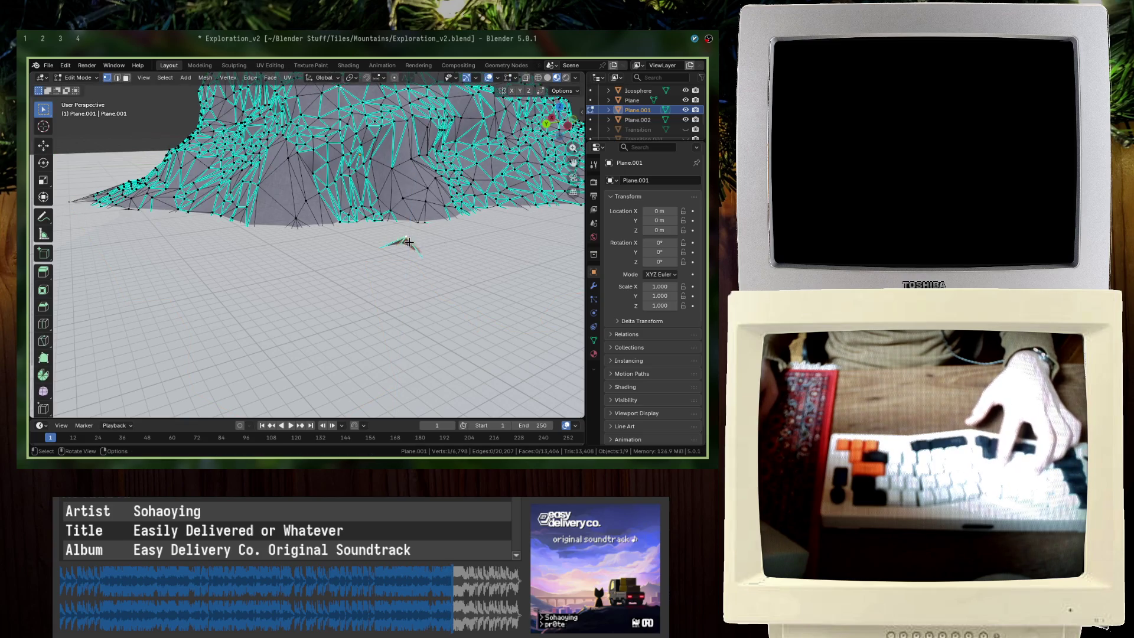
key("Tab")
mouse_move(416, 253)
middle_mouse_down()
mouse_move(296, 241)
mouse_move(334, 248)
mouse_move(314, 227)
mouse_move(342, 275)
middle_mouse_up()
scroll(284, 249, "up", 2)
key("Tab")
key("Tab")
scroll(336, 253, "up", 4)
key("Tab")
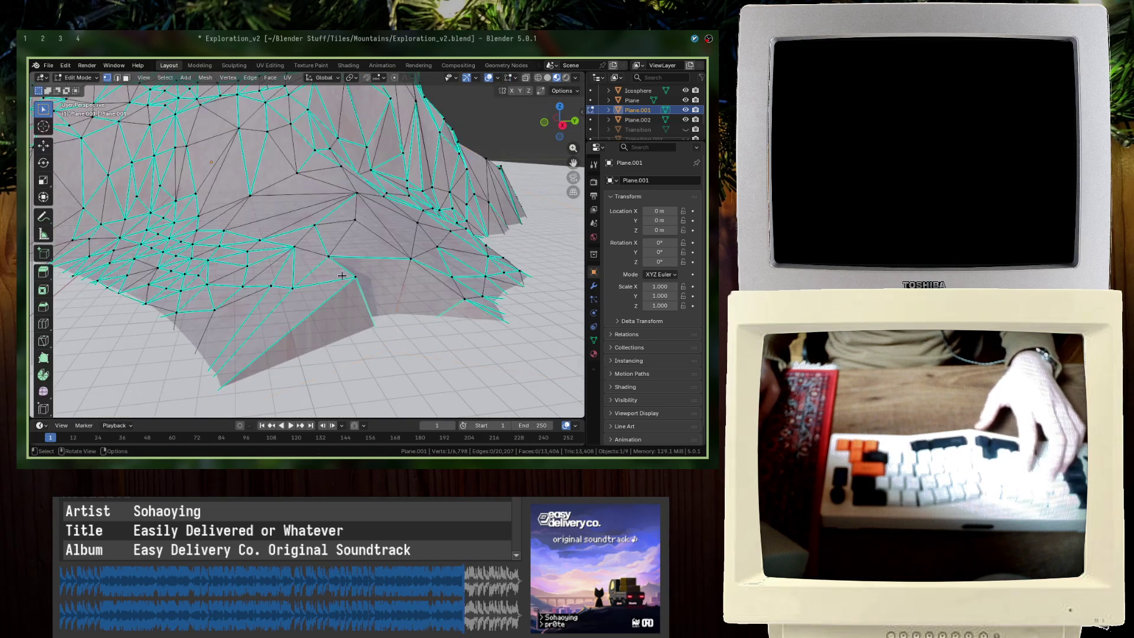
key("g")
left_click(399, 292)
key("g")
key("z")
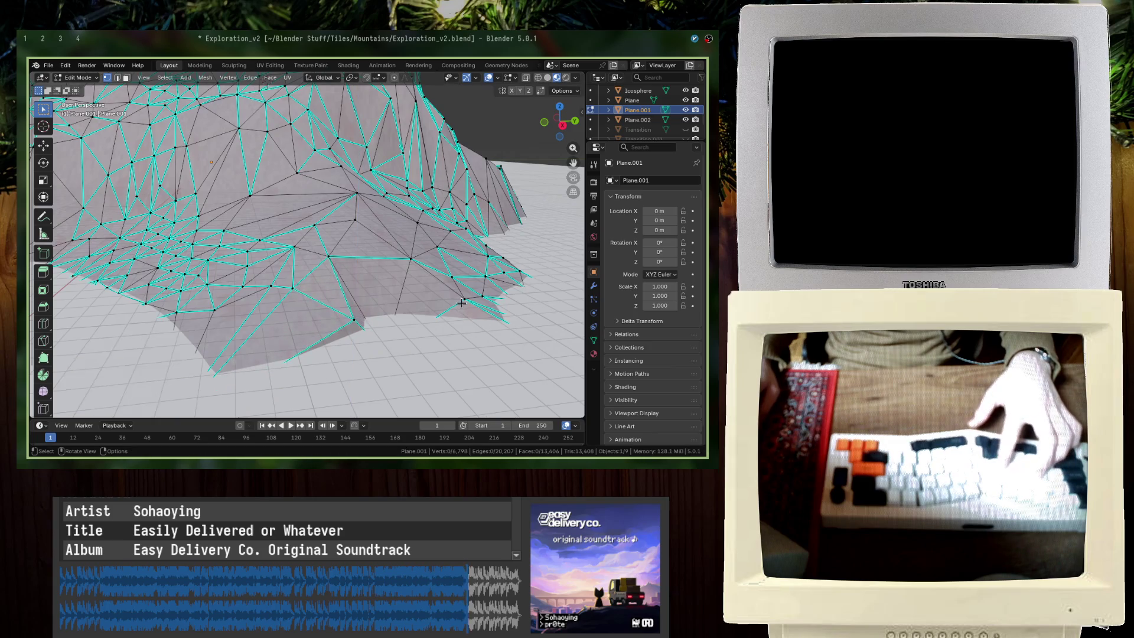
key("Escape")
key("Tab")
scroll(308, 305, "down", 3)
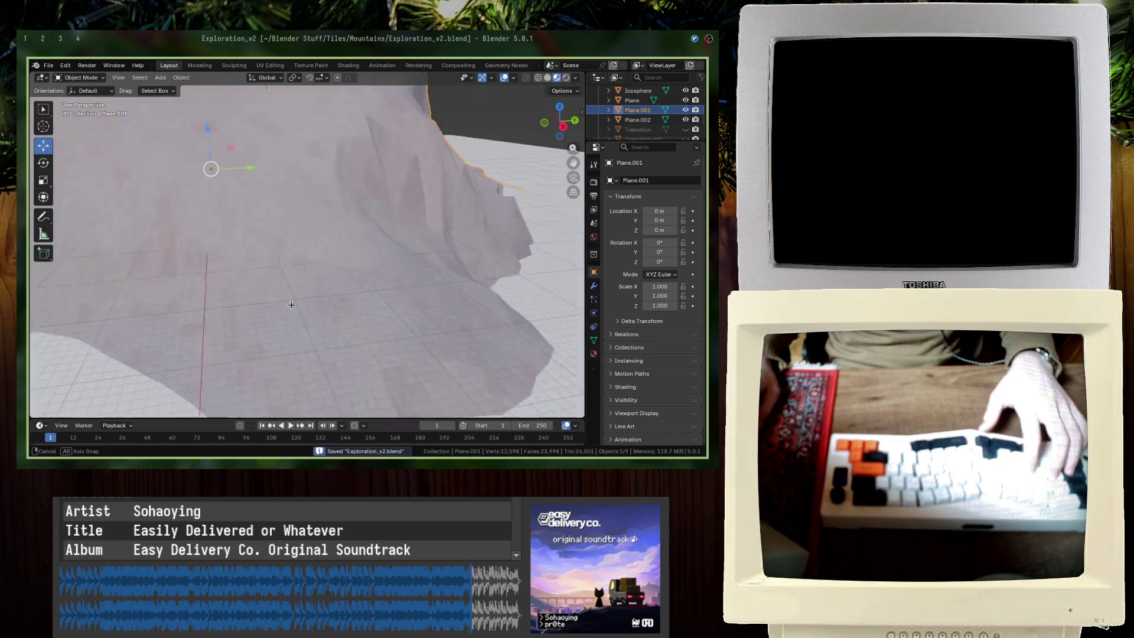
scroll(292, 292, "down", 3)
Step: Save the blend file and walk through the cave terrain to inspect it
middle_click_drag(293, 292, 278, 253)
scroll(276, 256, "up", 2)
key("ctrl+s")
key("Tab")
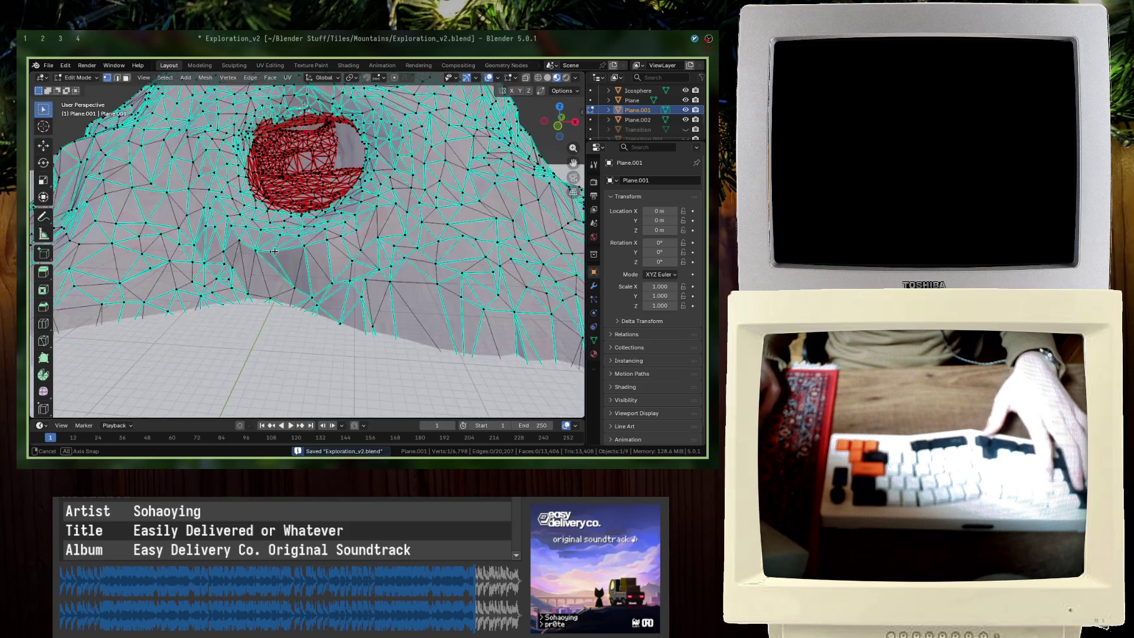
key("Tab")
key("g")
key("shift+grave")
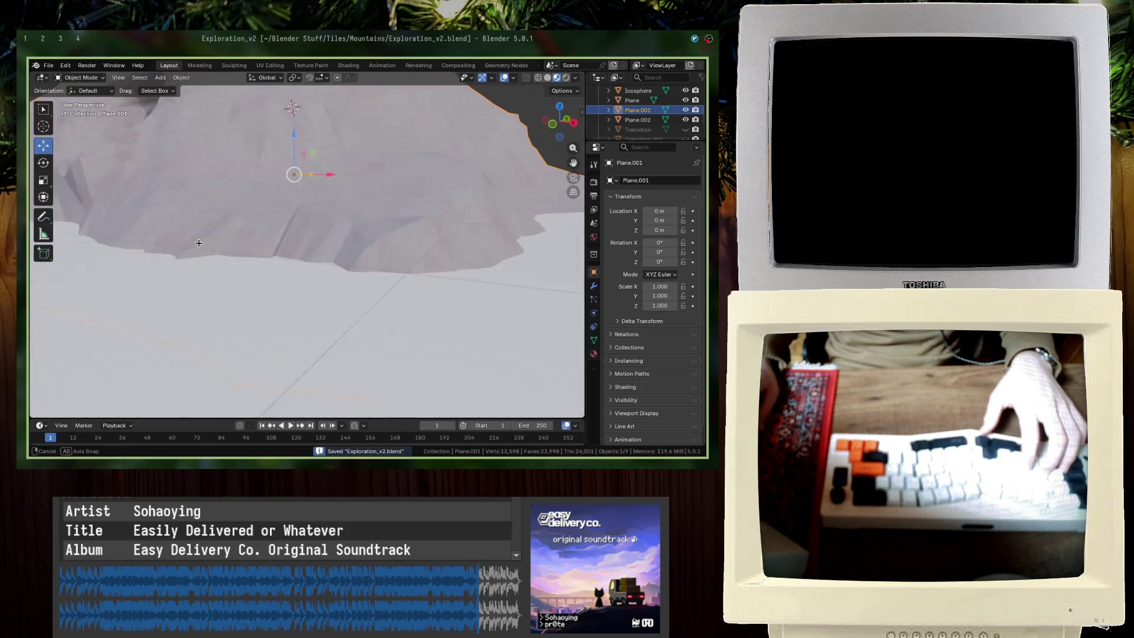
key("w")
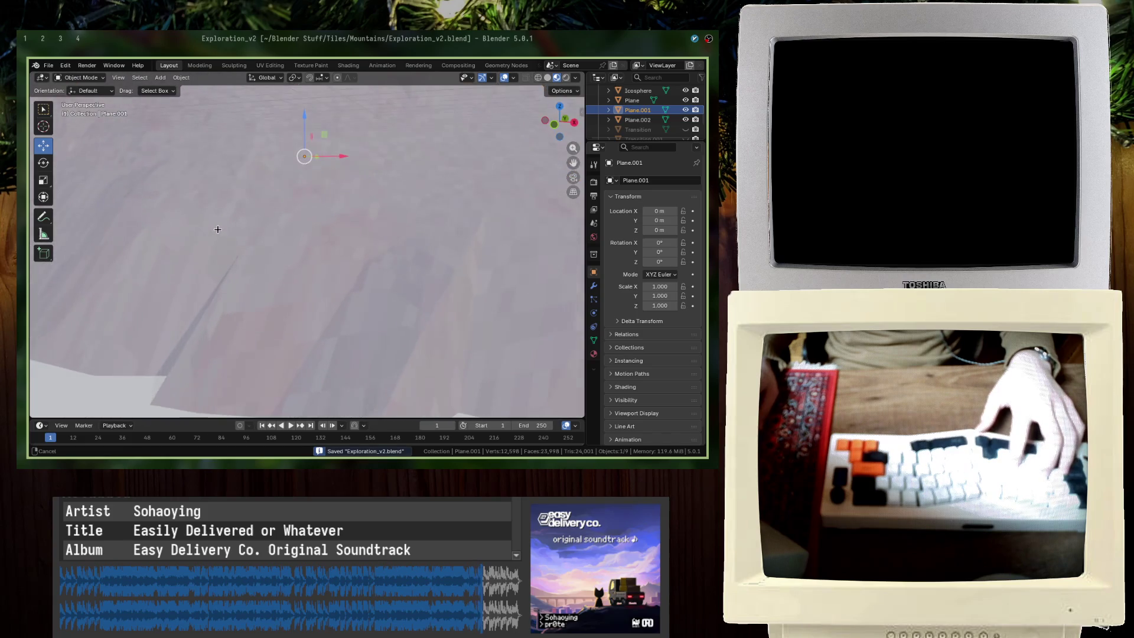
key("Home")
left_click(240, 304)
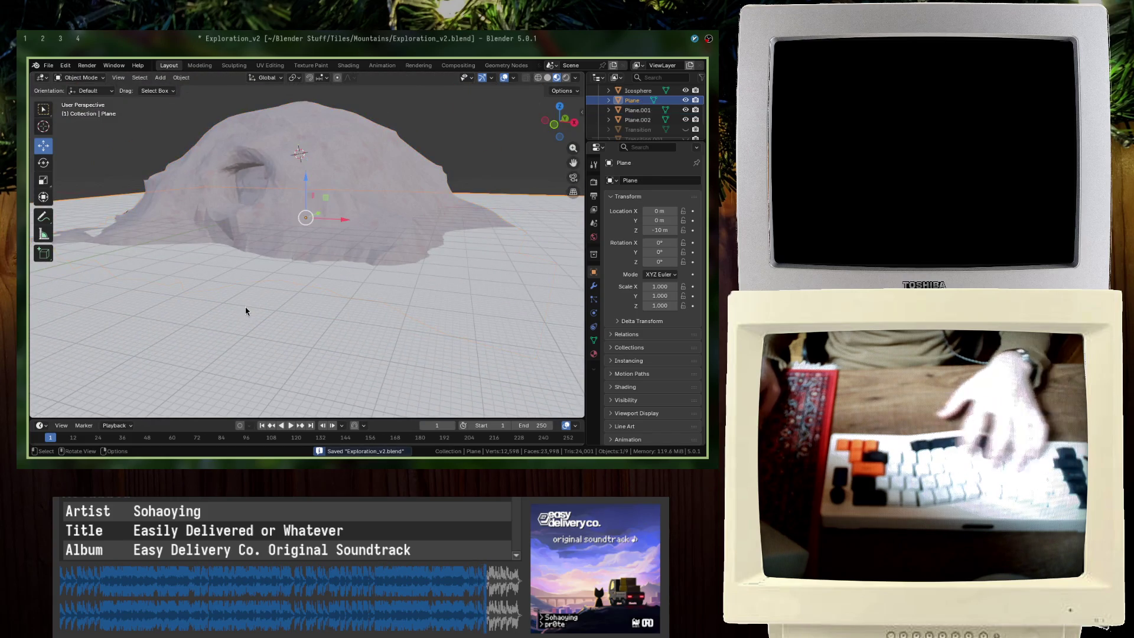
Step: Delete the ground plane and unhide the Transition planes in the outliner
key("Delete")
left_click(685, 119)
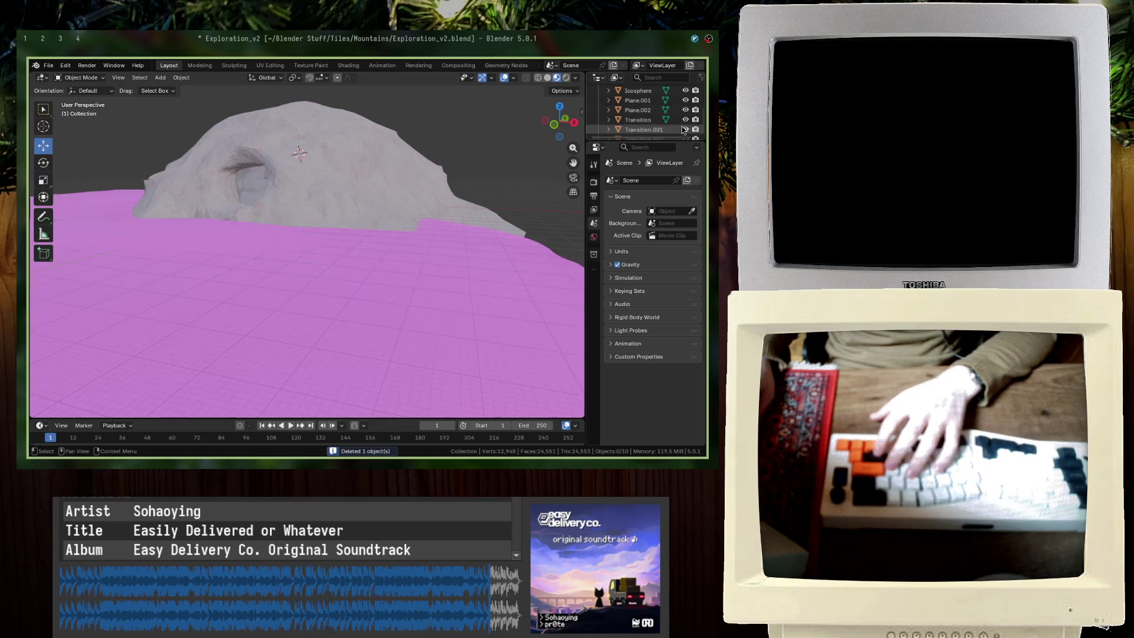
scroll(392, 182, "down", 5)
scroll(399, 179, "up", 6)
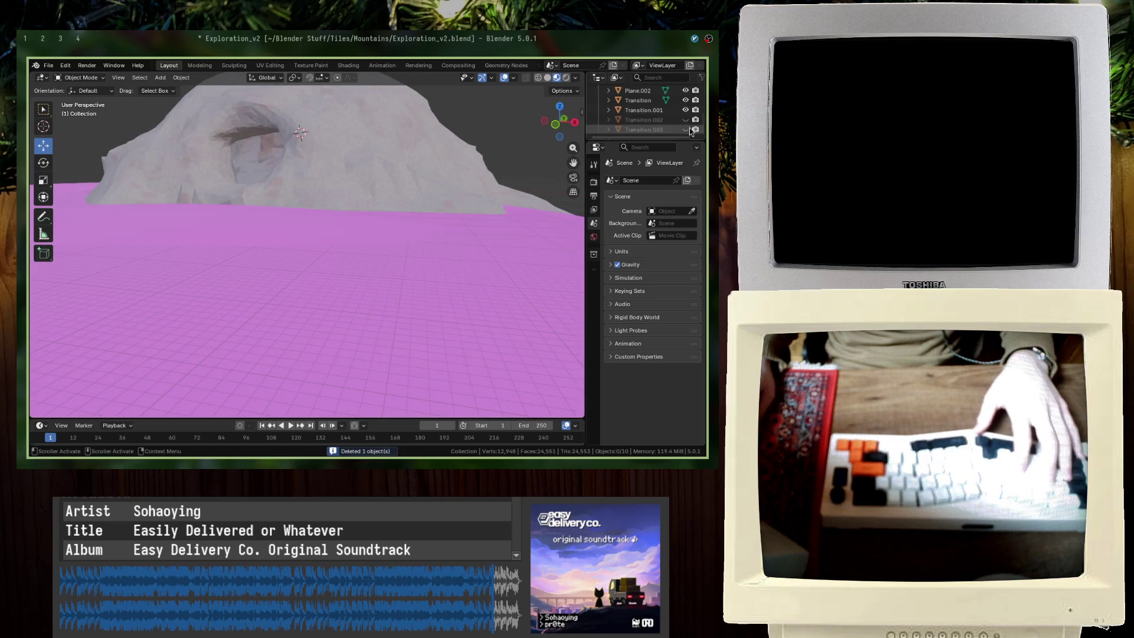
left_click_drag(684, 121, 685, 130)
middle_click_drag(534, 135, 104, 163)
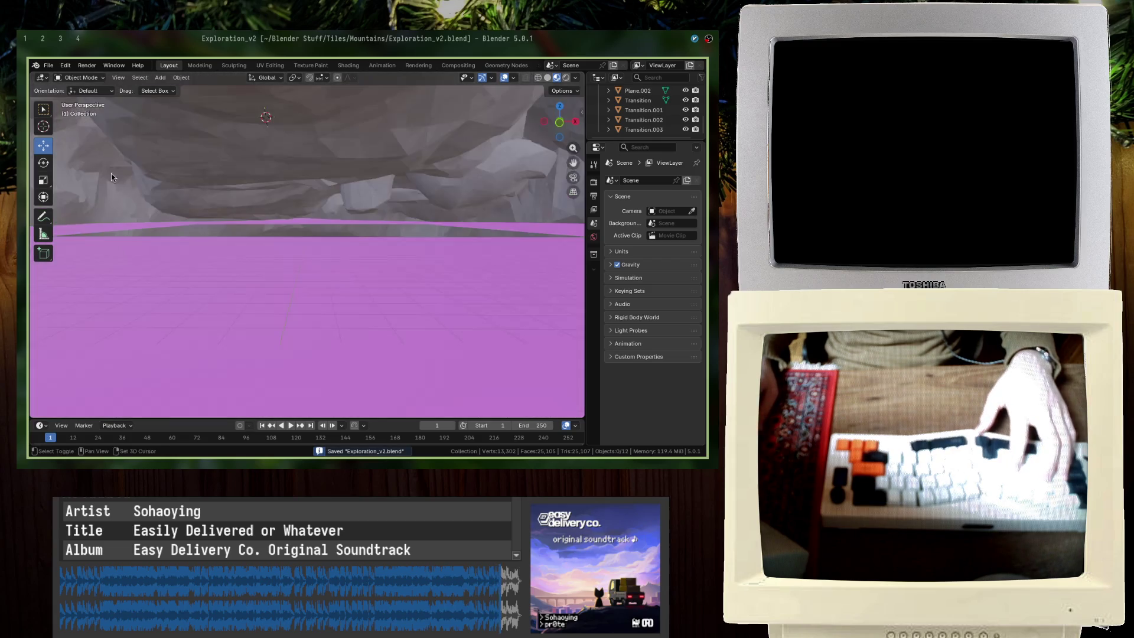
mouse_move(105, 163)
middle_mouse_down()
mouse_move(146, 278)
mouse_move(420, 267)
middle_mouse_up()
scroll(146, 277, "down", 10)
Step: Delete the pink Transition planes, then select all remaining objects with Plane.002 active
left_click(420, 268, "shift")
key("ctrl+z")
key("ctrl+z")
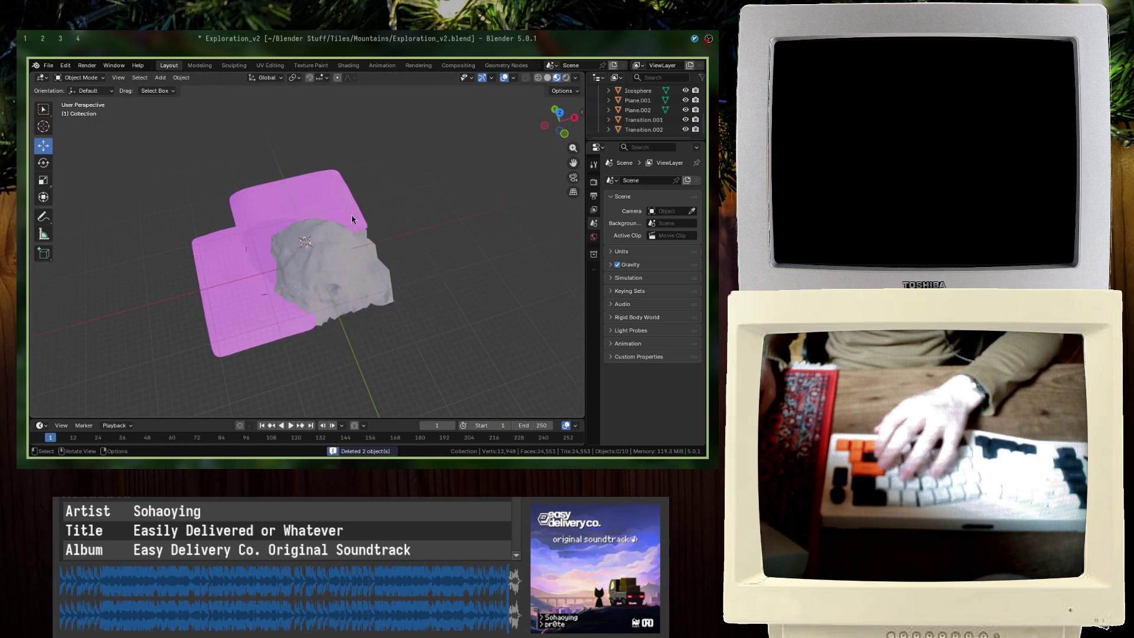
key("ctrl+z")
key("ctrl+z")
mouse_move(420, 268)
middle_mouse_down()
mouse_move(271, 189)
mouse_move(291, 233)
middle_mouse_up()
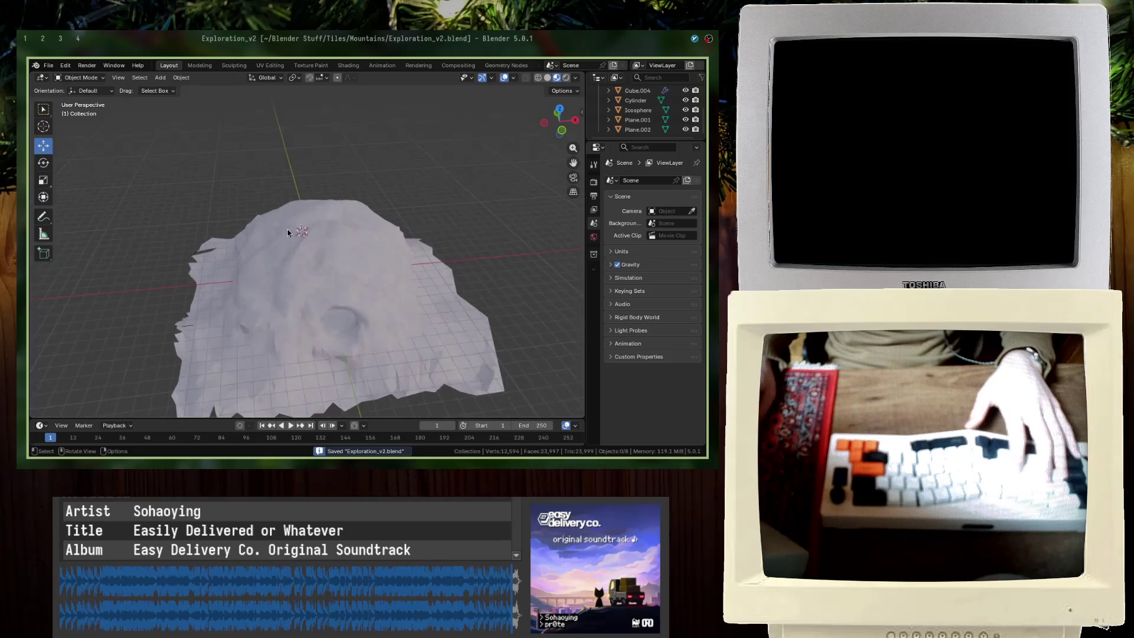
scroll(274, 207, "up", 5)
scroll(283, 298, "down", 3)
key("a")
middle_click_drag(283, 298, 287, 207)
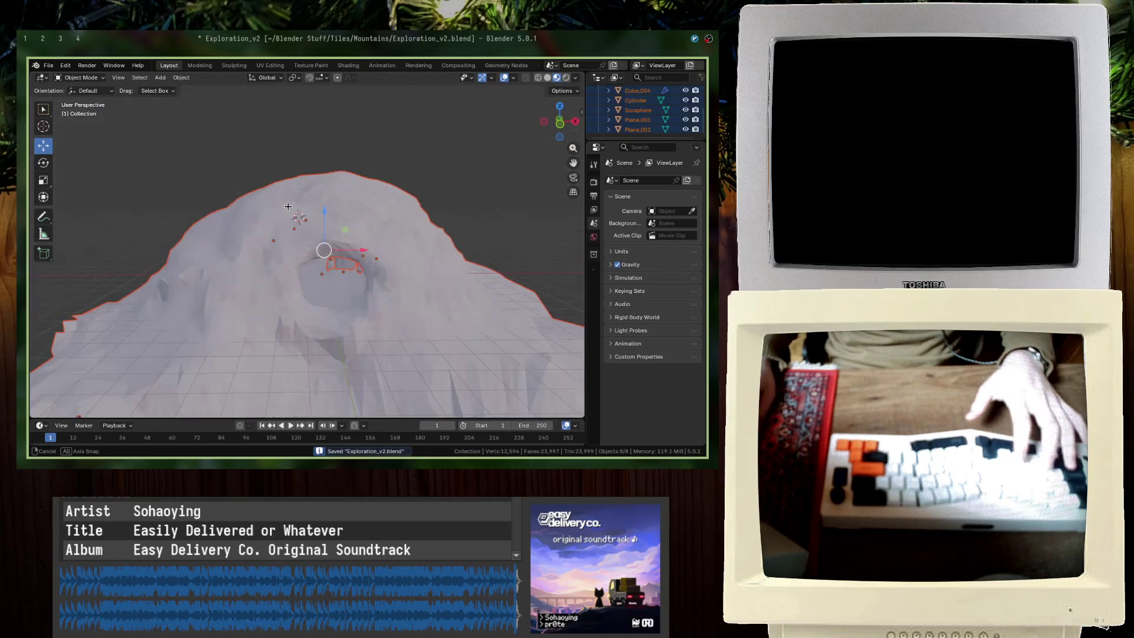
key("m")
key("Escape")
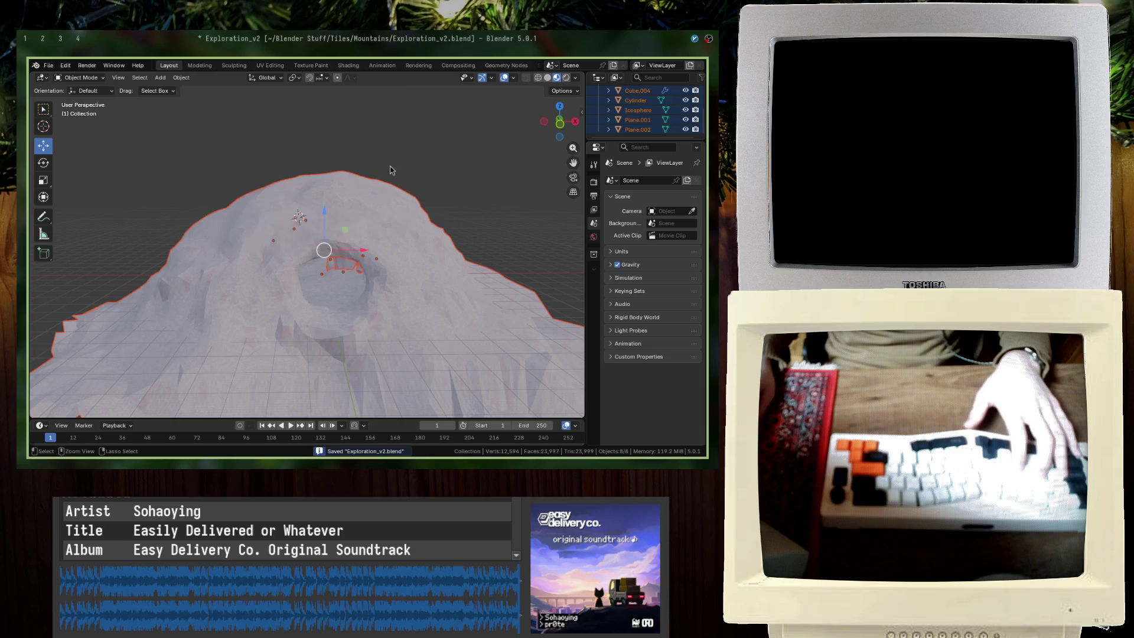
left_click(640, 131)
scroll(634, 128, "up", 3)
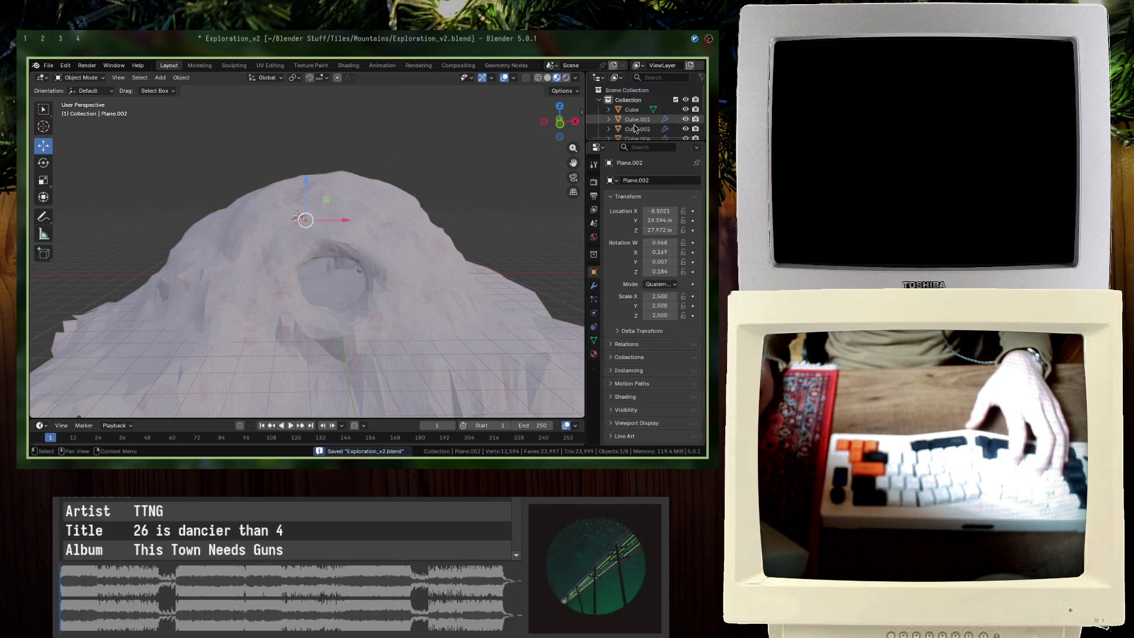
Step: Join the objects into one mesh, export the cave mountain, then switch to the Godot editor
right_click(517, 180)
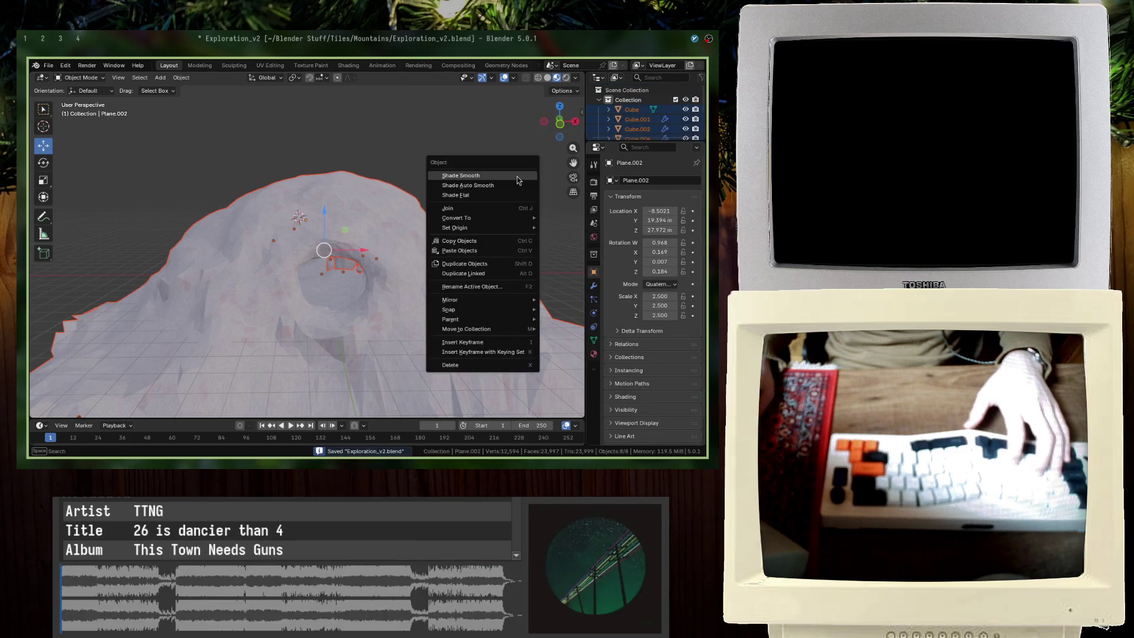
left_click(475, 211)
left_click(50, 66)
mouse_move(65, 214)
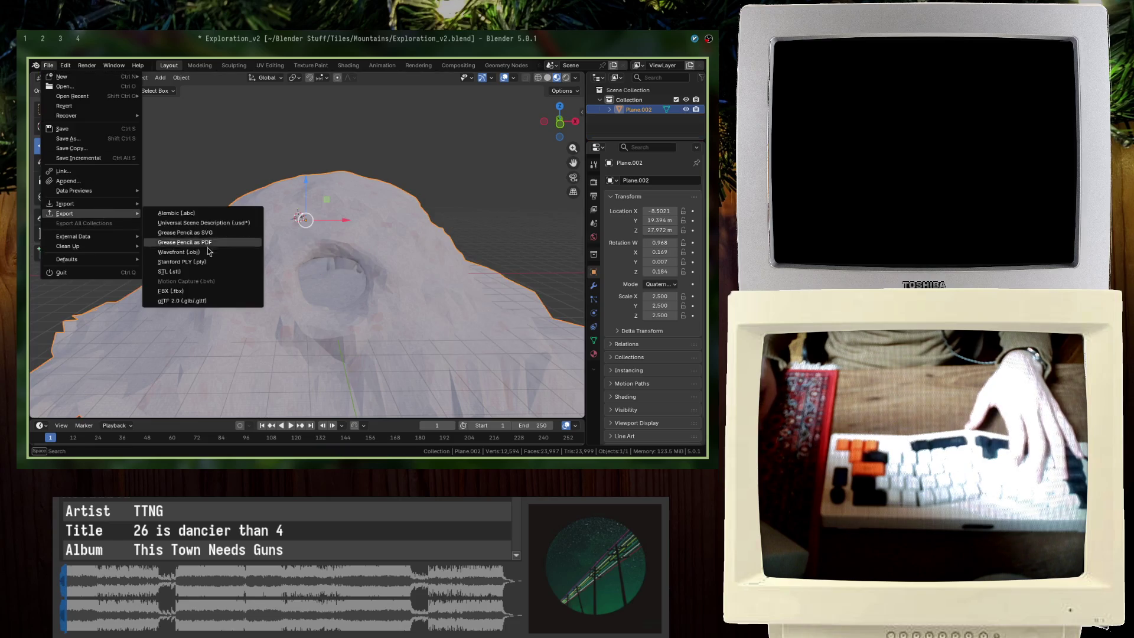
left_click(204, 299)
key("Escape")
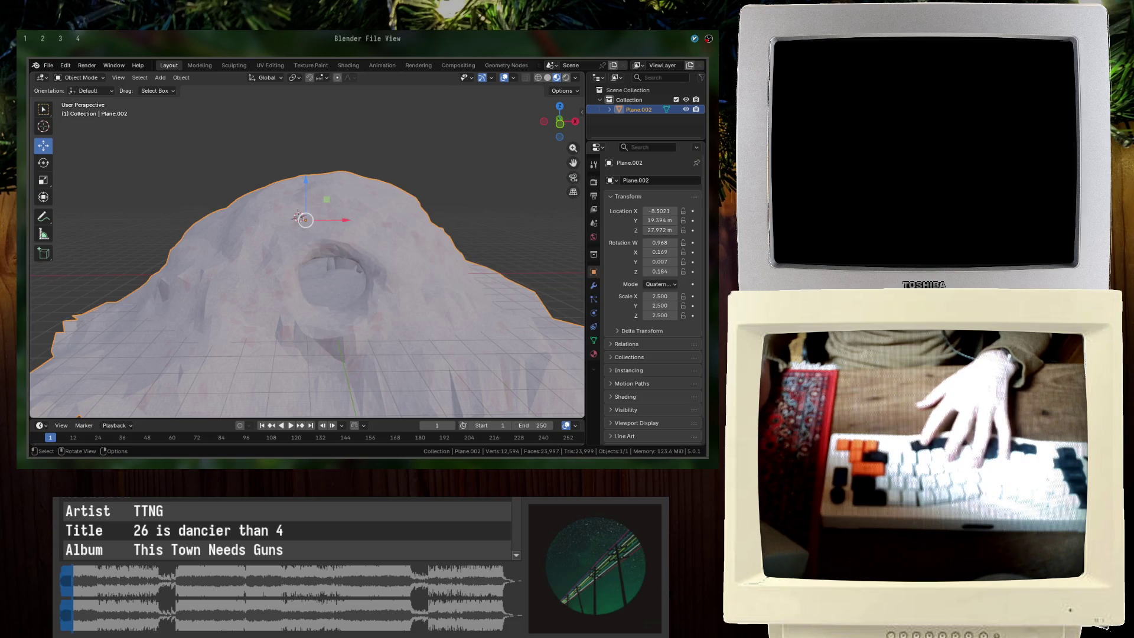
middle_click_drag(333, 250, 322, 258)
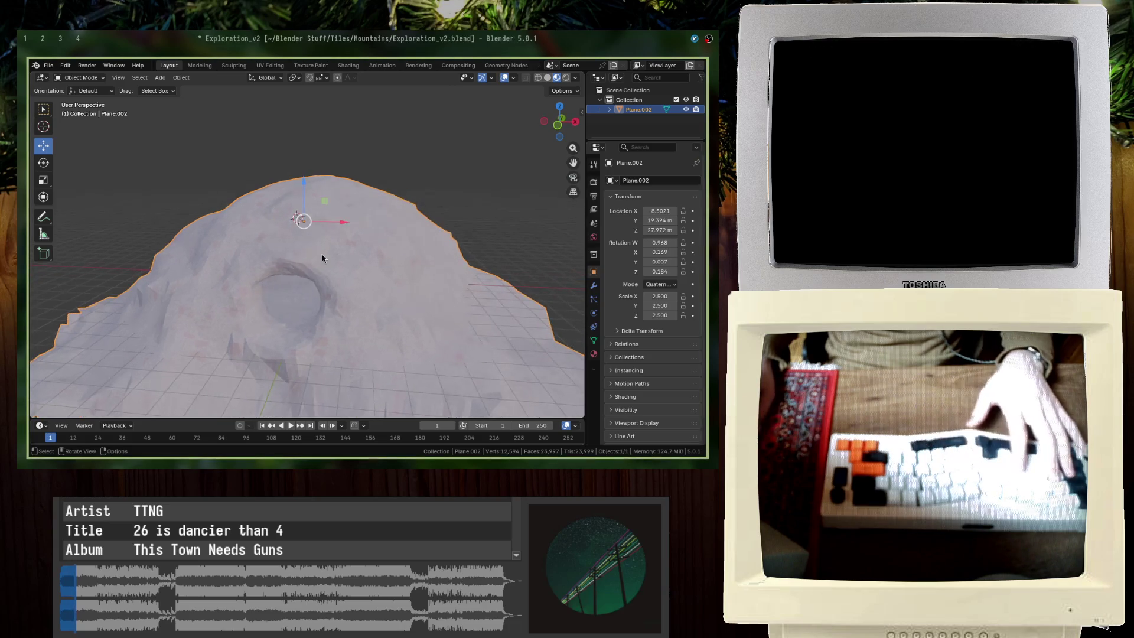
key("ctrl+v")
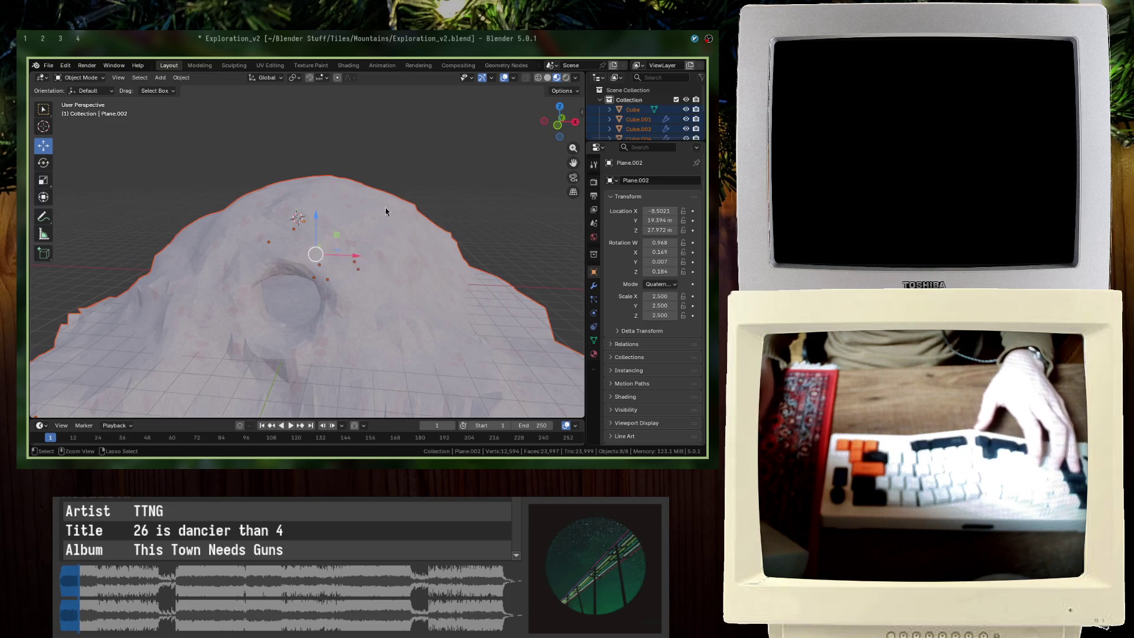
key("super+3")
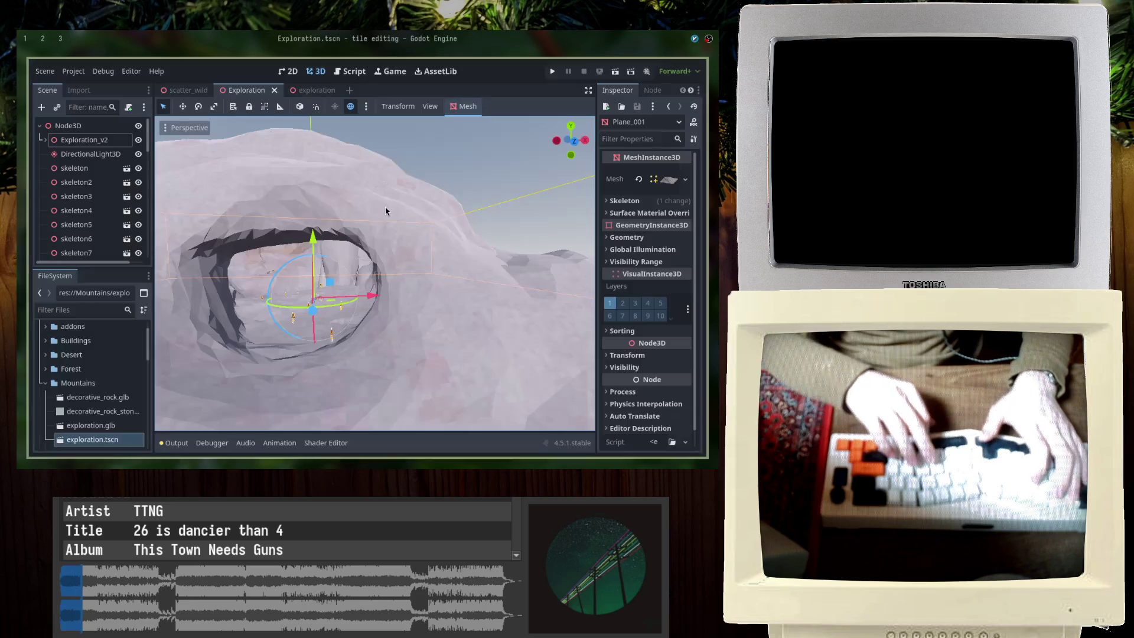
Step: Reimport Exploration_v2.glb from the RockyLands folder and drag it into the scene tree
key("Delete")
key("Return")
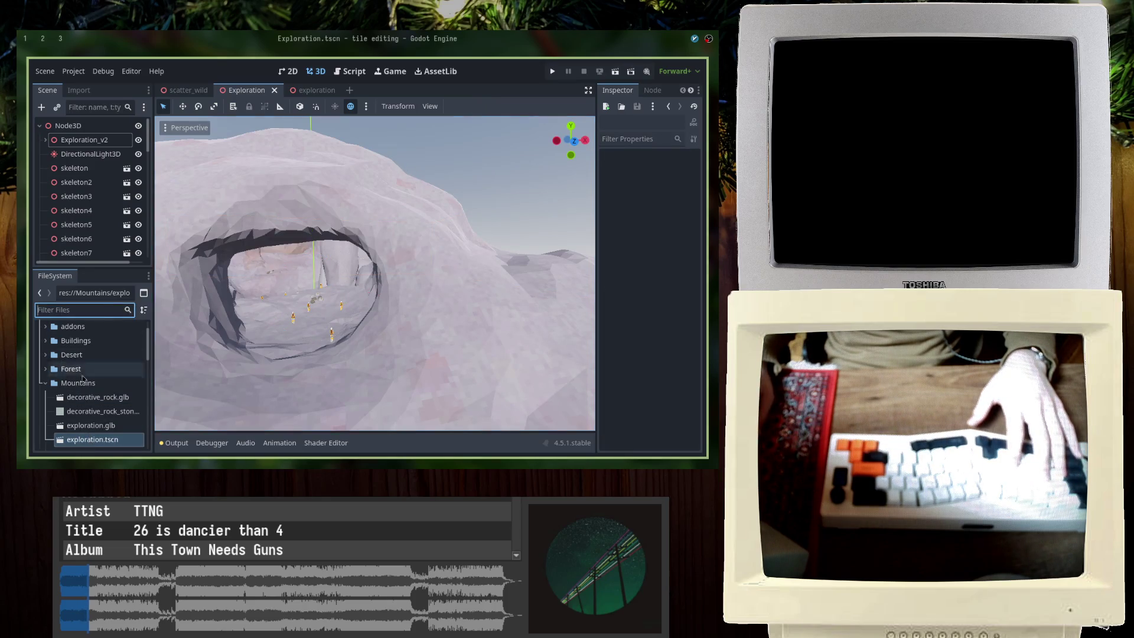
scroll(83, 378, "down", 3)
scroll(55, 394, "up", 5)
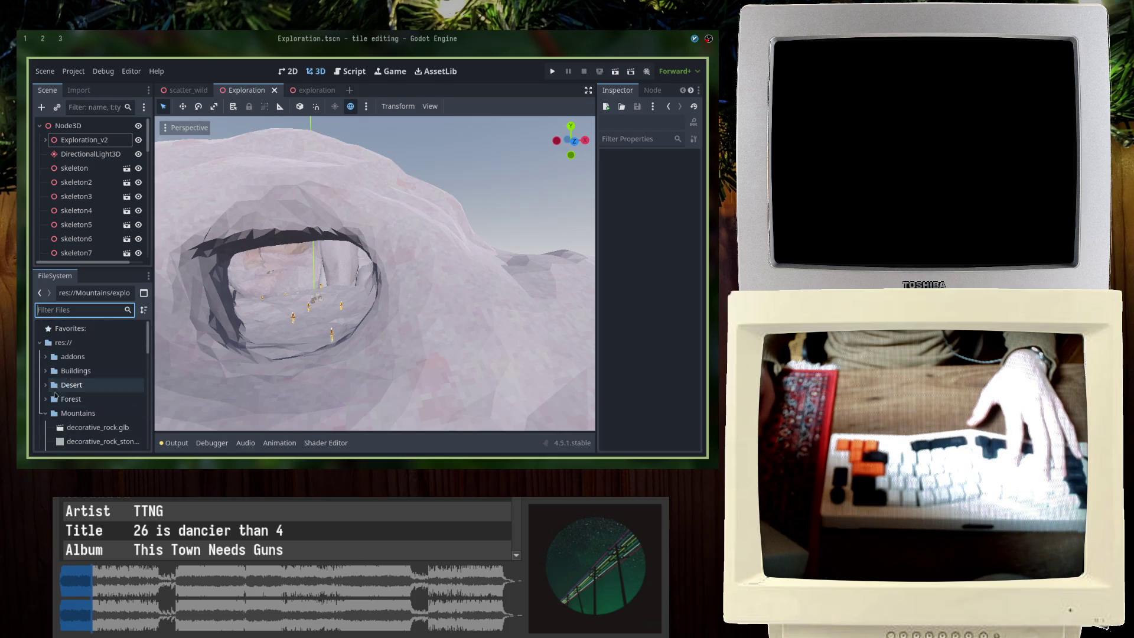
left_click(44, 413)
scroll(71, 408, "down", 2)
right_click(87, 397)
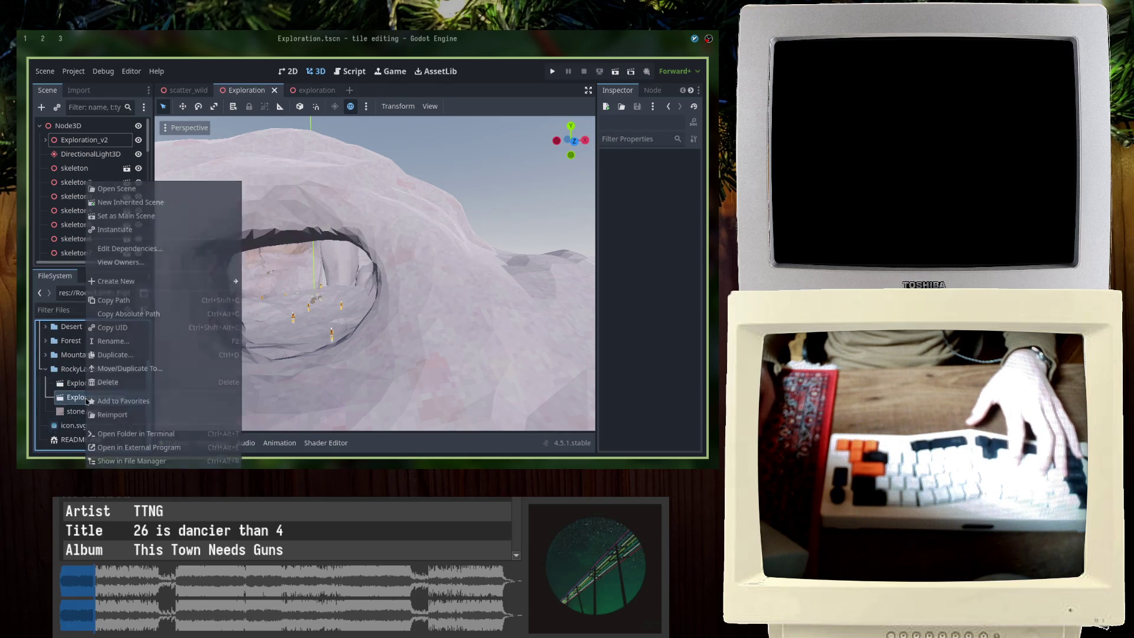
left_click(129, 415)
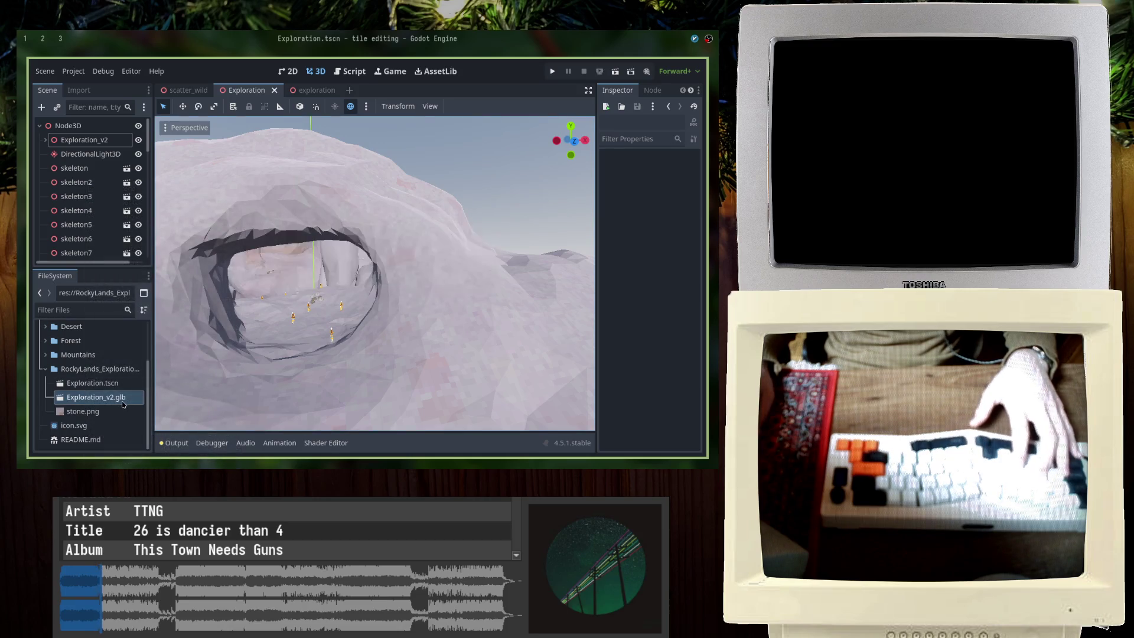
mouse_move(123, 383)
left_mouse_down()
mouse_move(95, 118)
mouse_move(87, 129)
left_mouse_up()
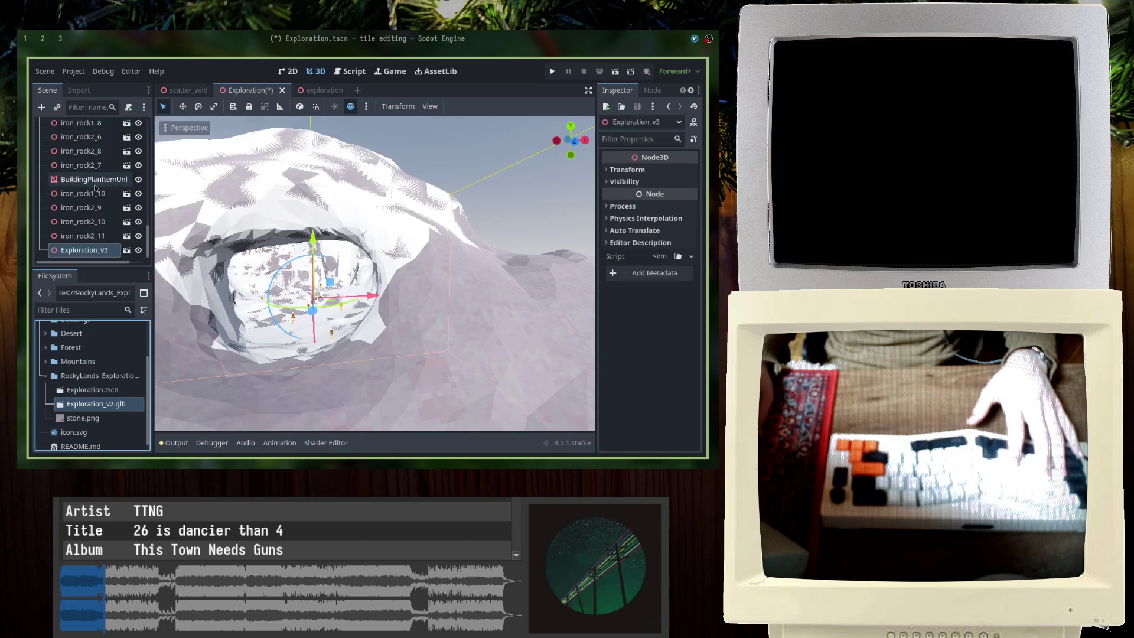
Step: Delete the old Exploration_v2 instance from the scene
left_click_drag(147, 165, 152, 113)
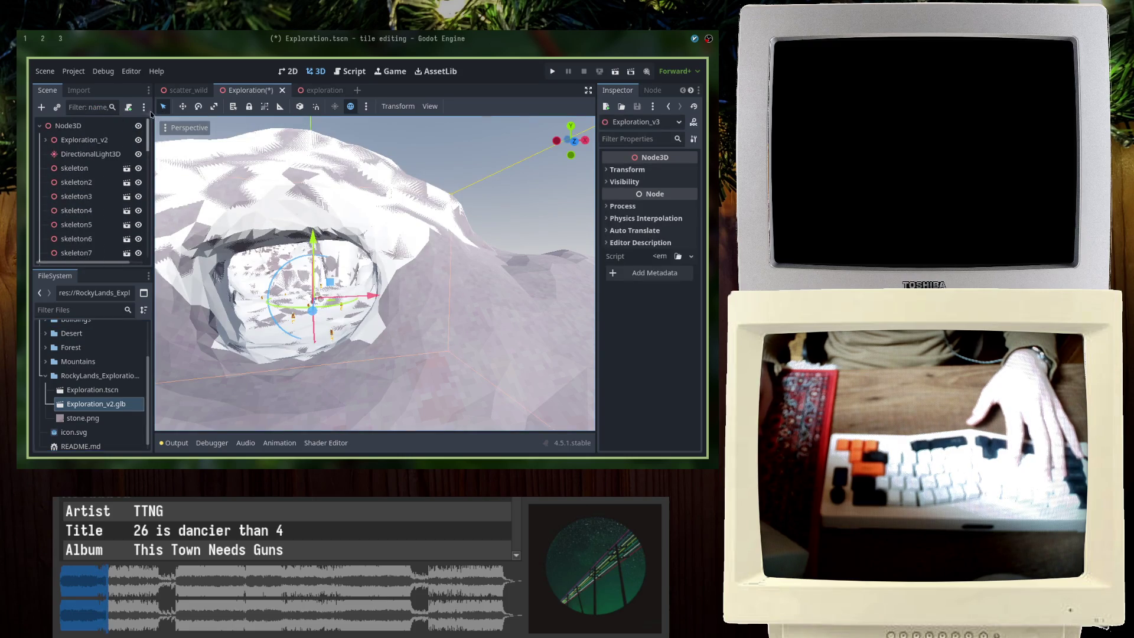
left_click(107, 140)
key("Delete")
key("Return")
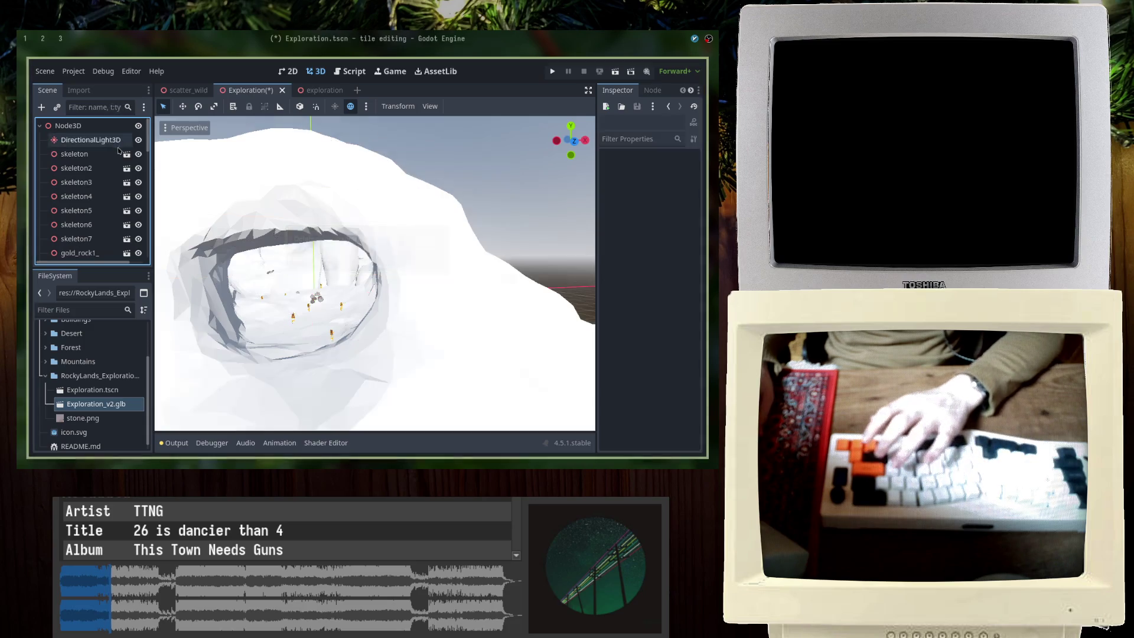
scroll(88, 196, "down", 5)
Step: Rename the new Exploration_v3 node to Exploration_v2 and save the scene
left_click(80, 249)
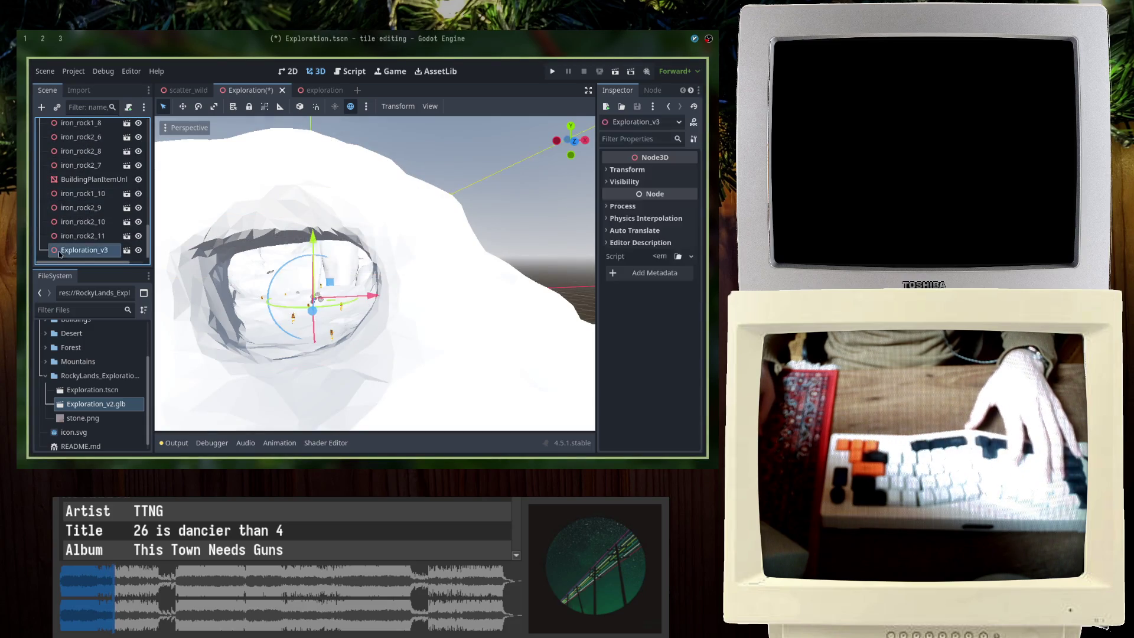
right_click(65, 248)
left_click(94, 209)
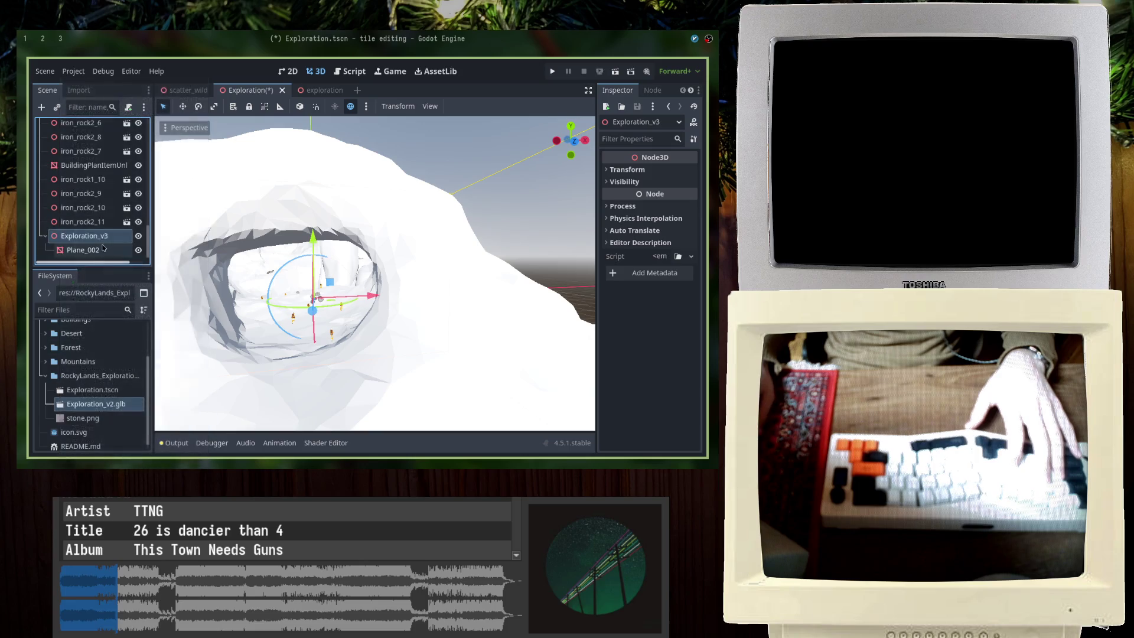
left_click(113, 236)
type("2")
key("Left")
key("BackSpace")
key("Return")
key("ctrl+s")
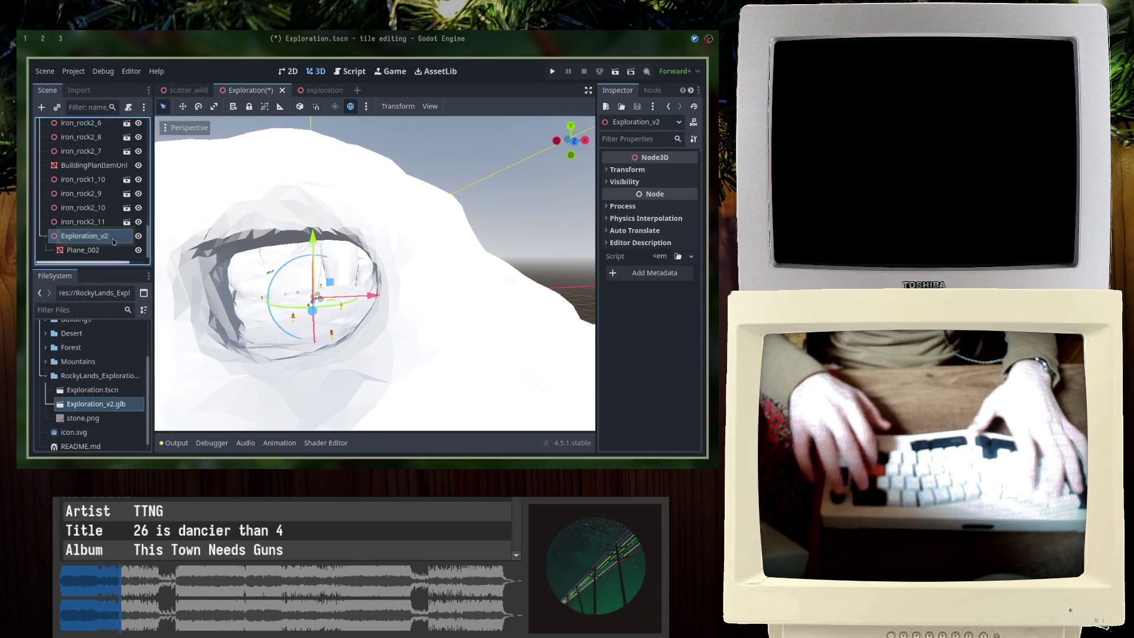
left_click(107, 253)
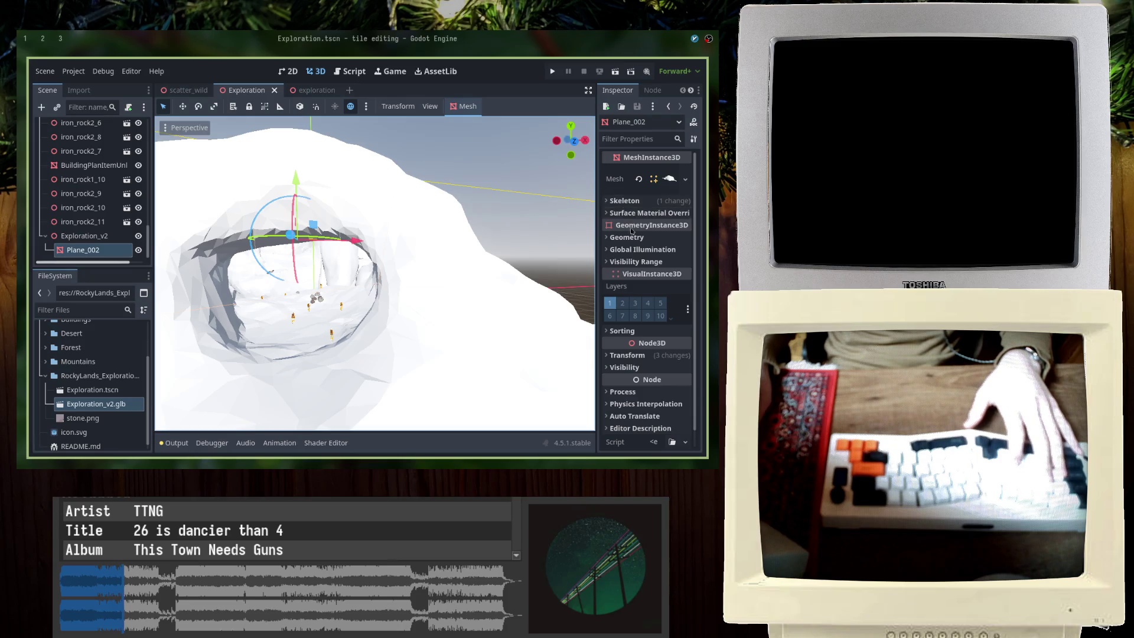
Step: Assign stone.png as the albedo of Plane_002's Surface 0 material and save
left_click(669, 179)
scroll(649, 321, "down", 5)
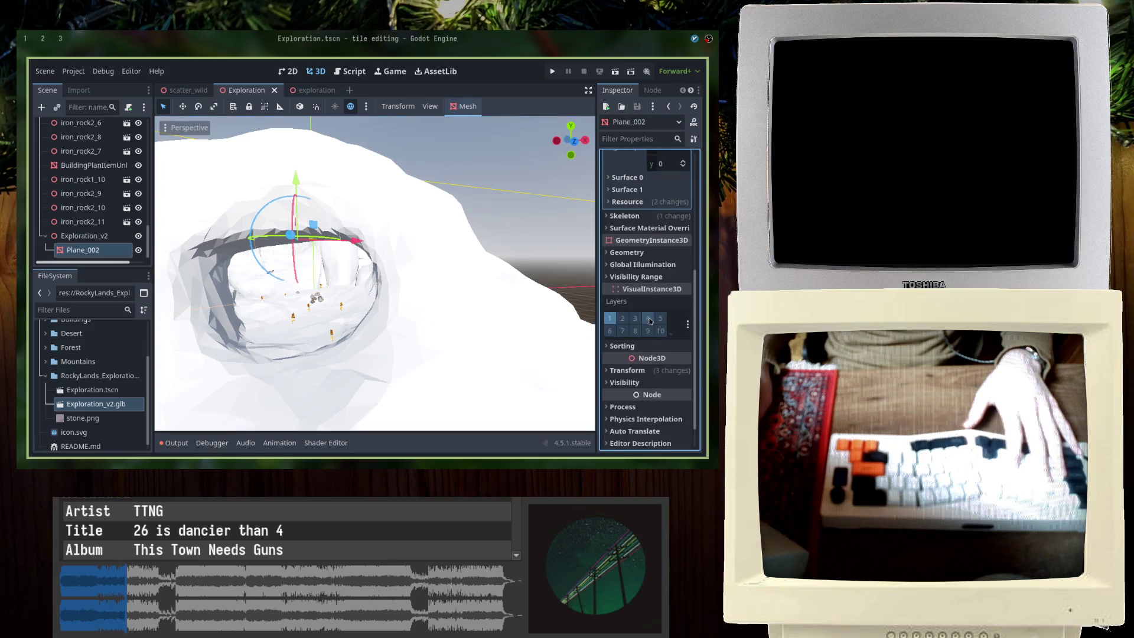
left_click(636, 180)
left_click(646, 239)
left_click(669, 275)
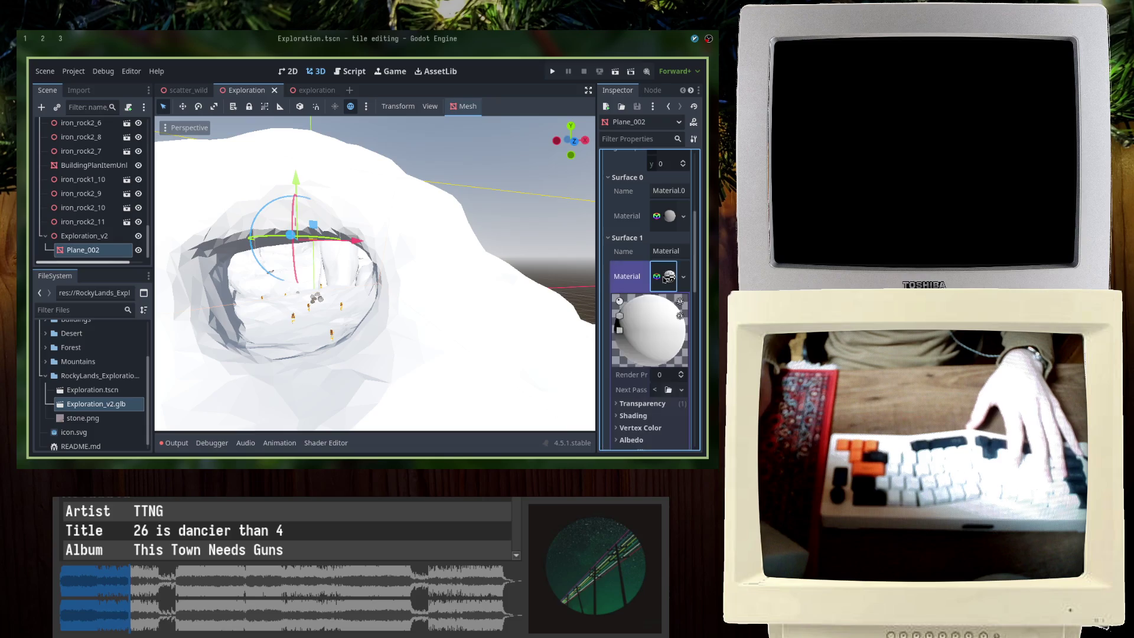
left_click(666, 220)
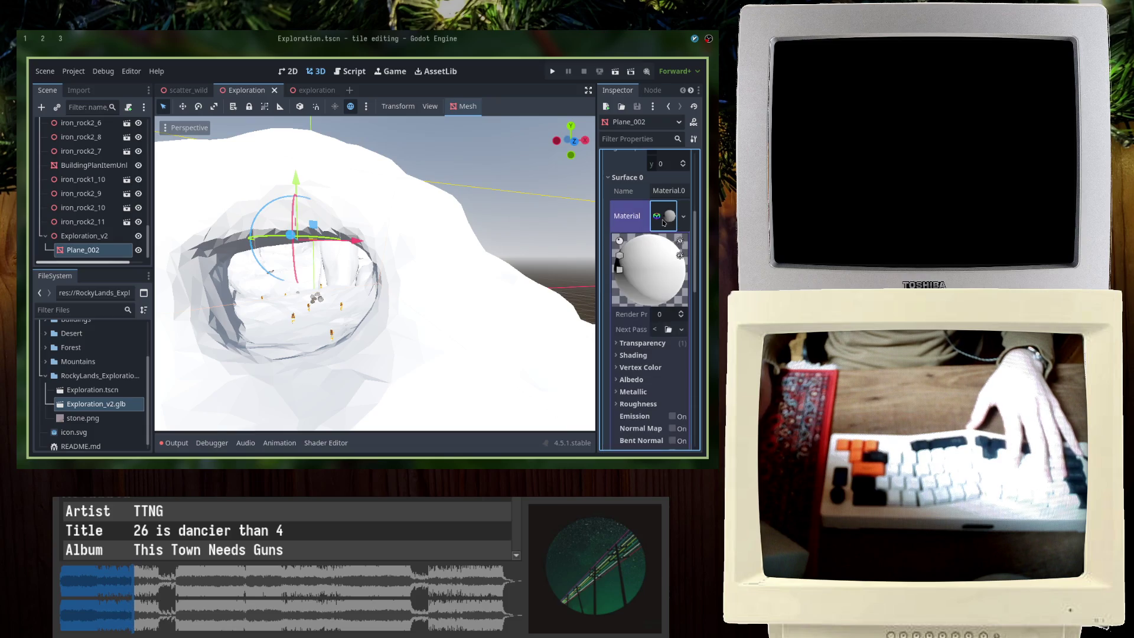
key("ctrl+s")
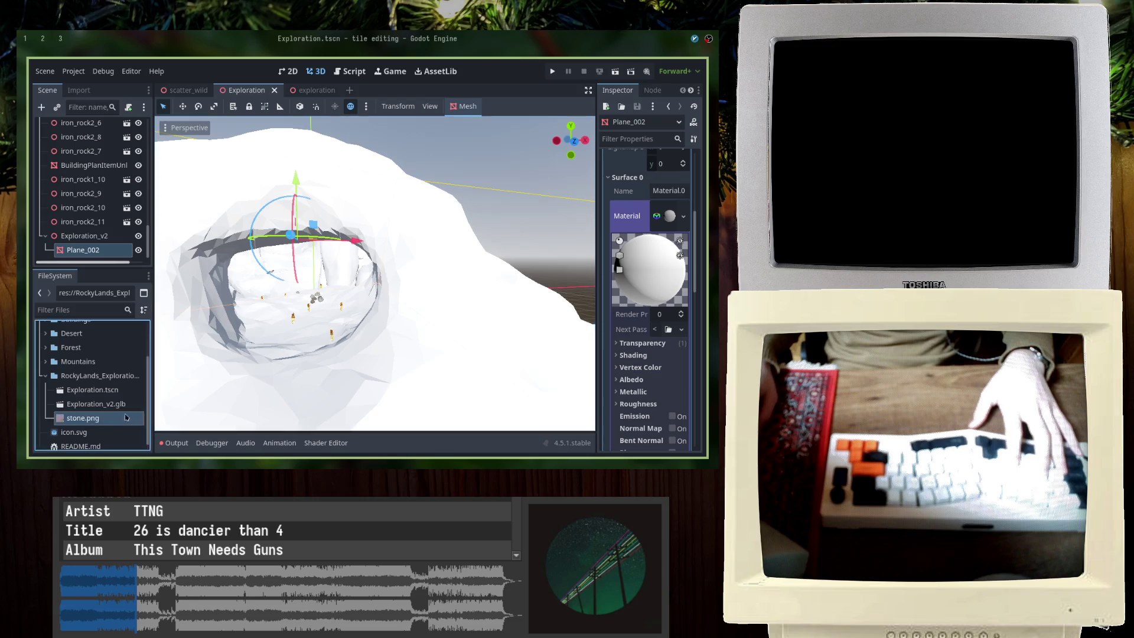
right_click_drag(265, 369, 265, 369)
key("w")
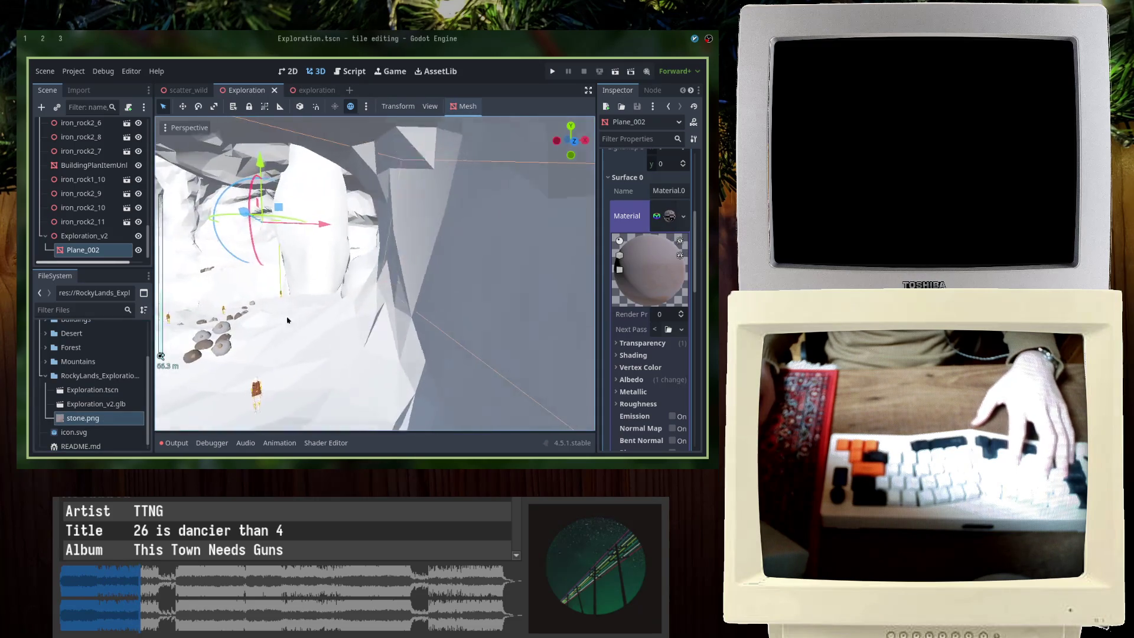
Step: Apply the stone texture to the cave rock, change its texture filtering mode, and save
left_click_drag(111, 425, 668, 275)
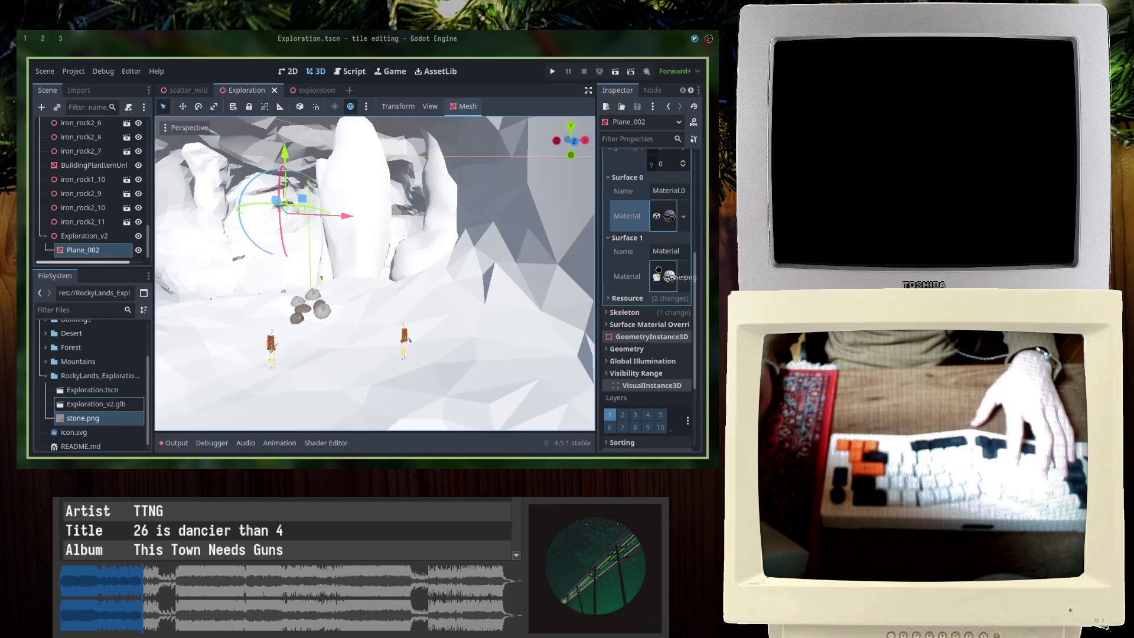
left_click(662, 216)
key("ctrl+s")
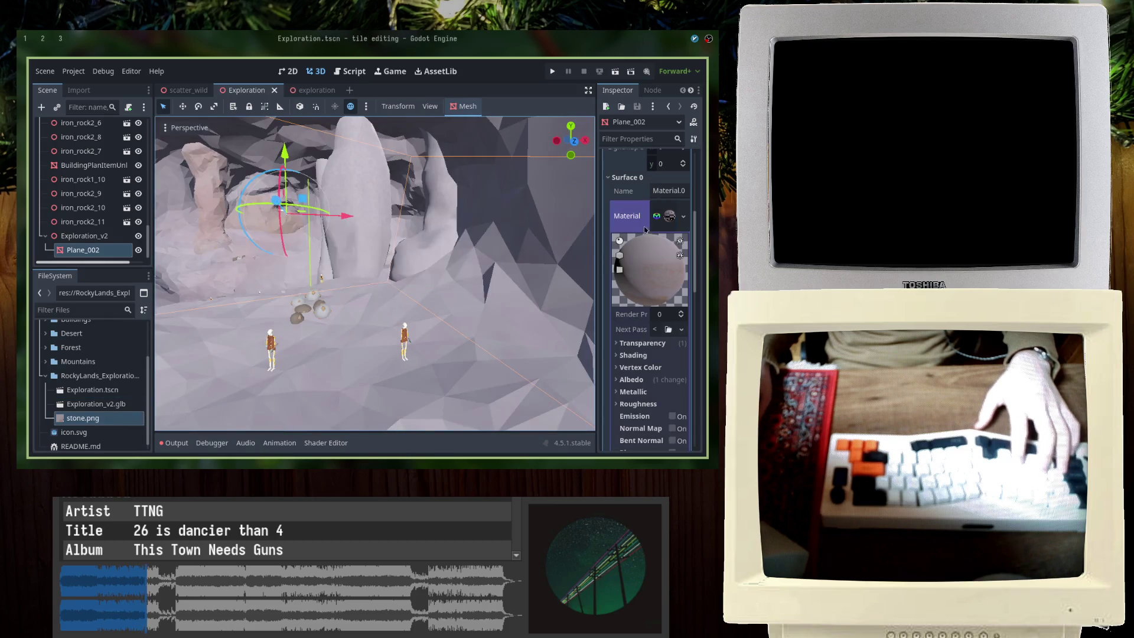
scroll(638, 265, "down", 2)
scroll(636, 282, "down", 2)
scroll(636, 282, "down", 2)
scroll(645, 345, "down", 2)
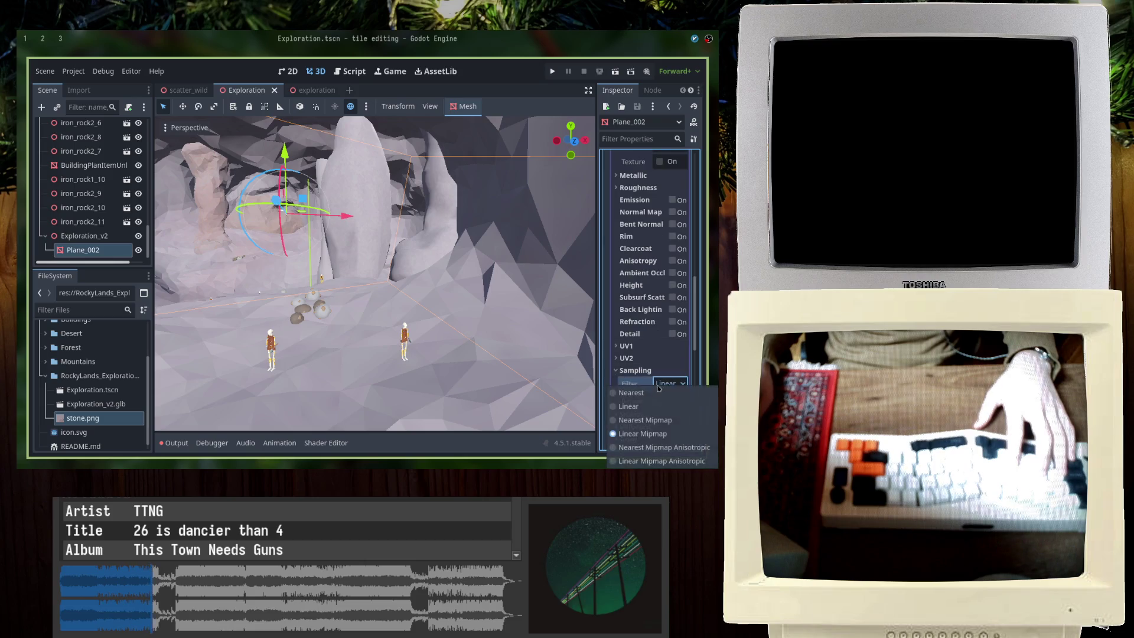
left_click(657, 390)
scroll(659, 346, "up", 2)
scroll(659, 292, "up", 1)
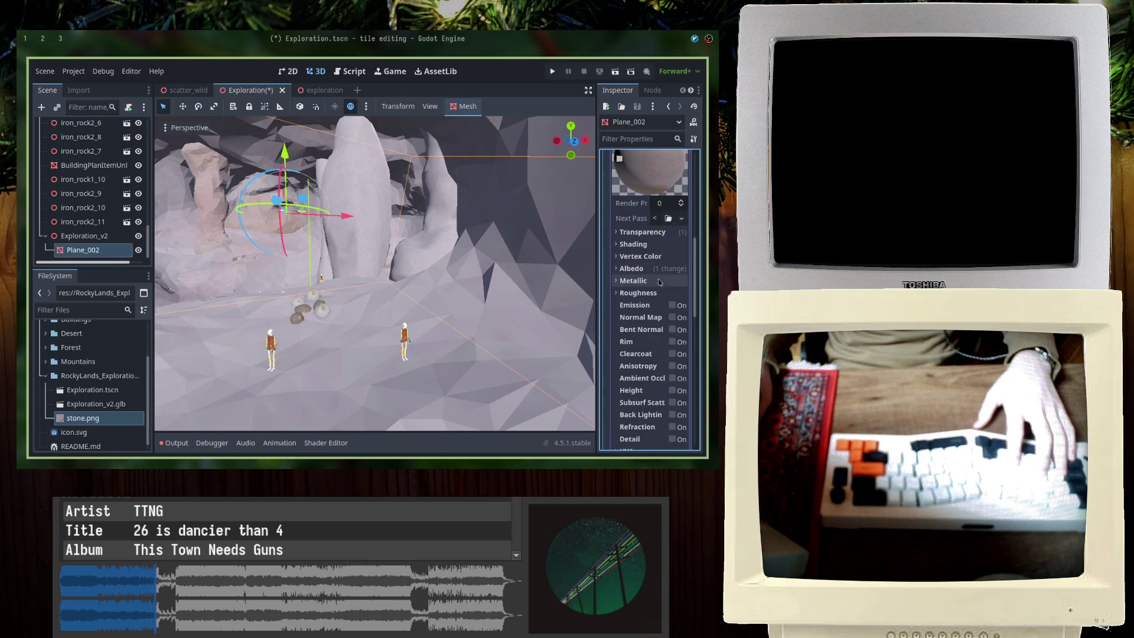
key("ctrl+s")
scroll(659, 281, "up", 3)
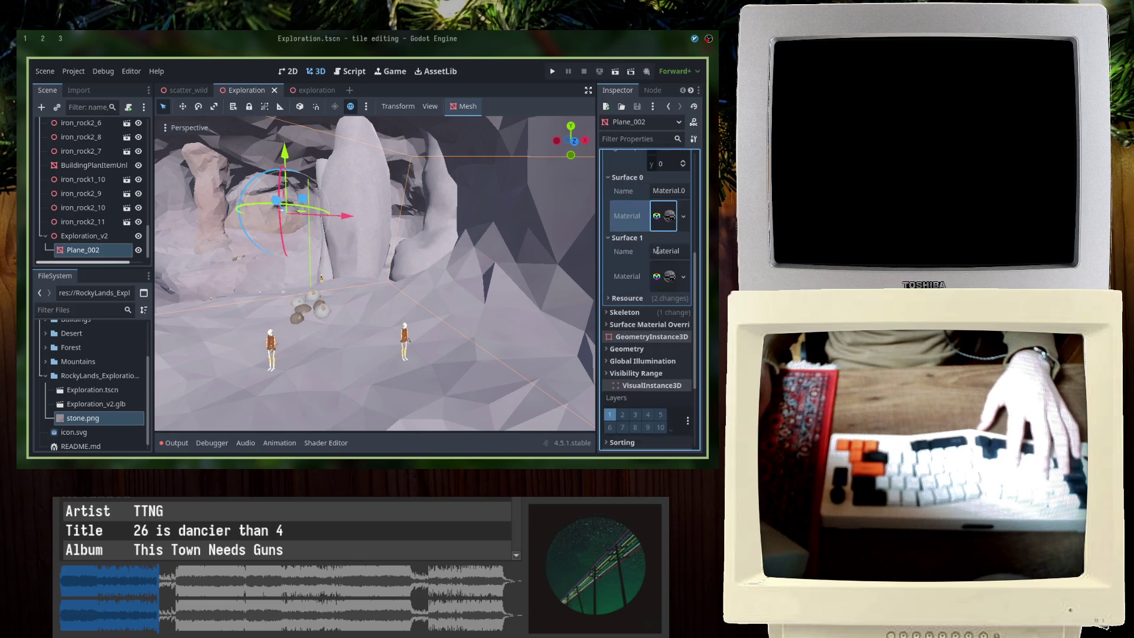
scroll(659, 283, "down", 4)
scroll(642, 301, "down", 2)
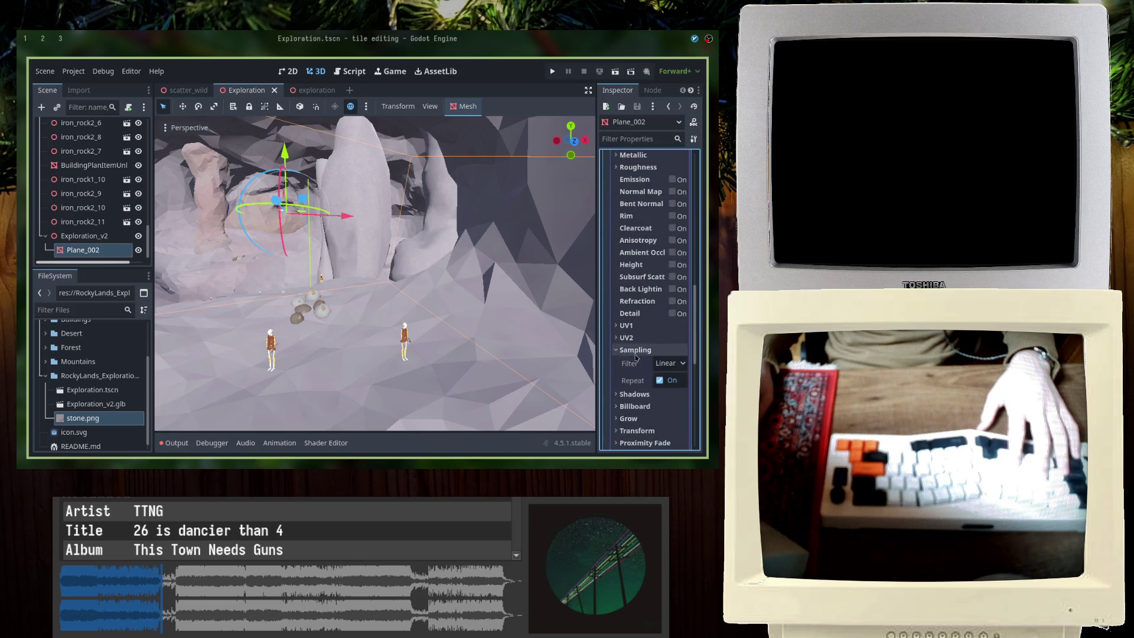
key("ctrl+s")
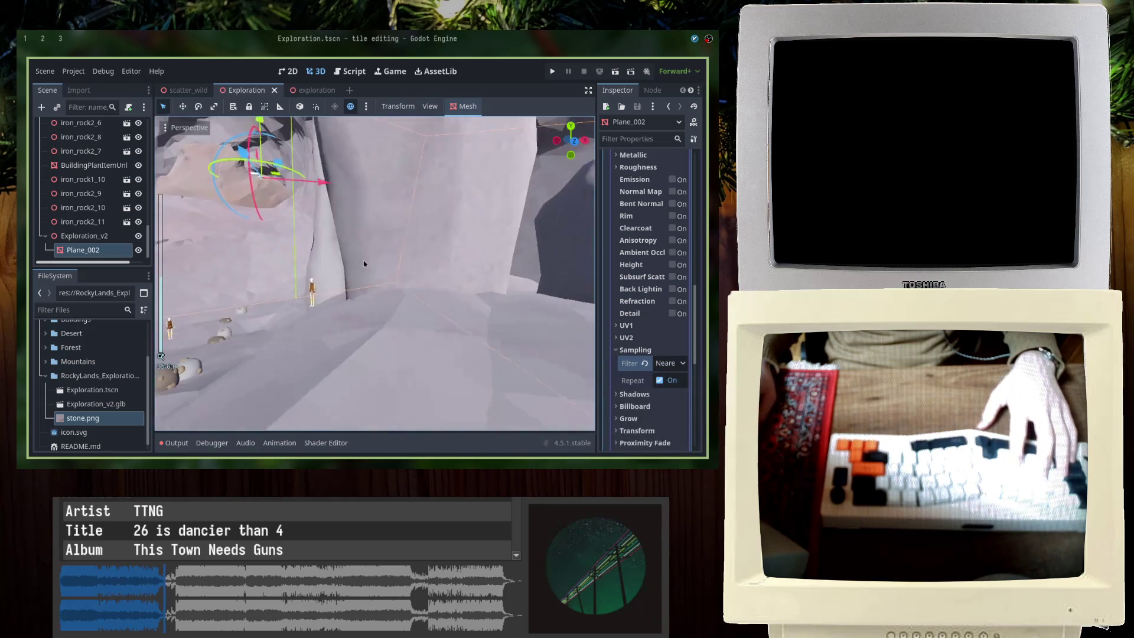
middle_click_drag(372, 291, 410, 265)
scroll(381, 318, "up", 6)
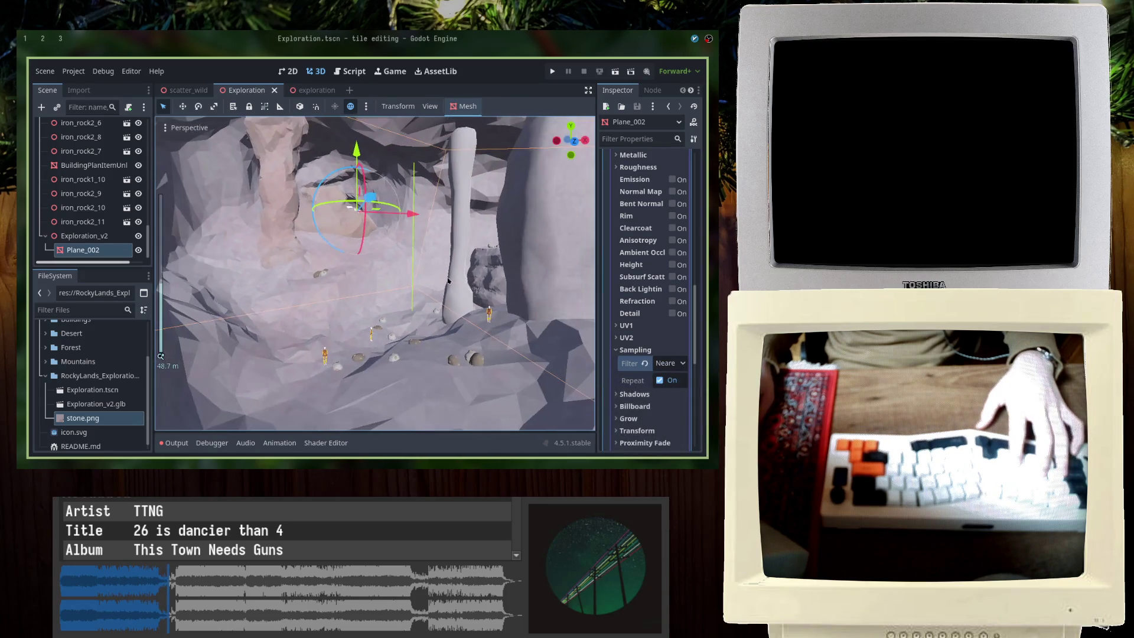
scroll(381, 318, "down", 5)
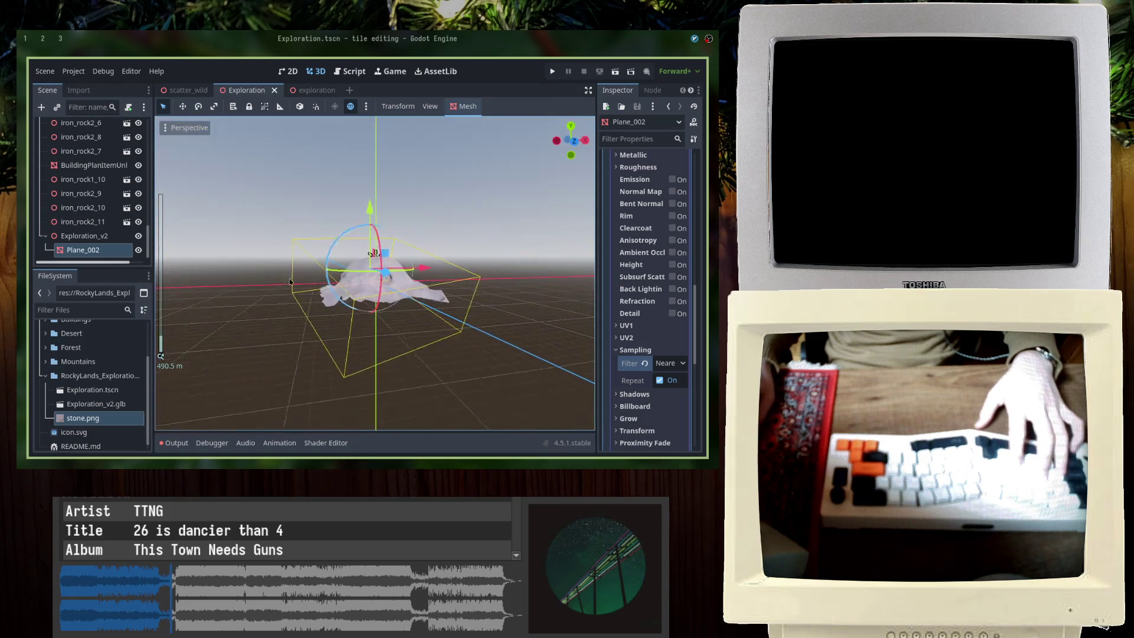
scroll(328, 257, "up", 3)
middle_click_drag(329, 256, 291, 254)
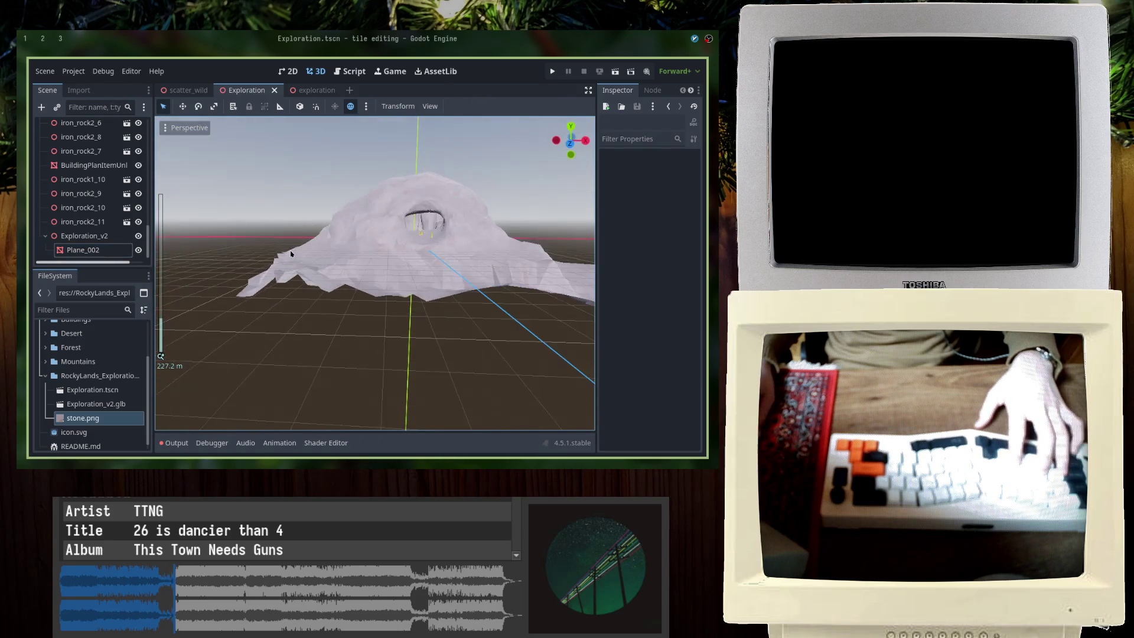
Step: Copy the exploration rock from the exploration scene and paste it under the cave rock
left_click(299, 87)
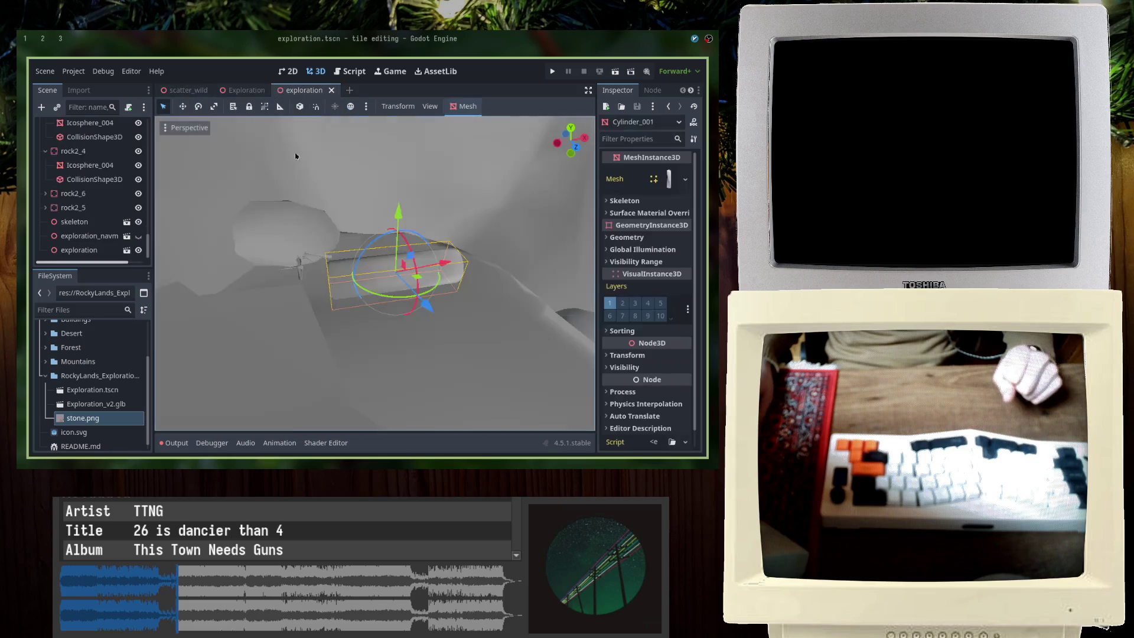
scroll(424, 264, "down", 3)
left_click(396, 297)
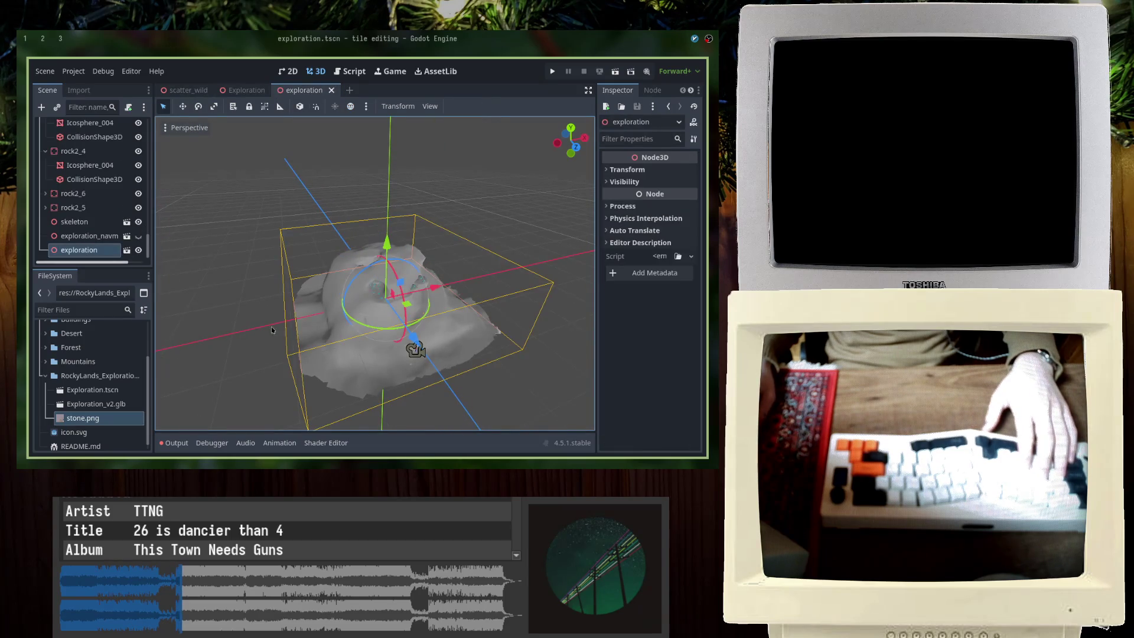
left_click(246, 89)
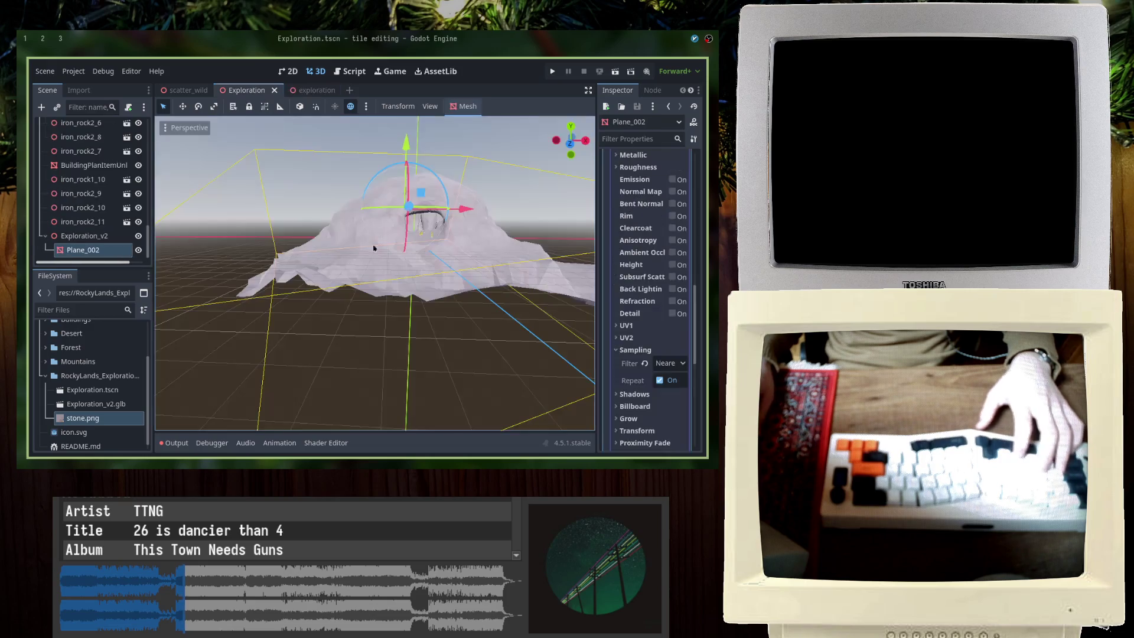
key("ctrl+v")
scroll(413, 266, "down", 5)
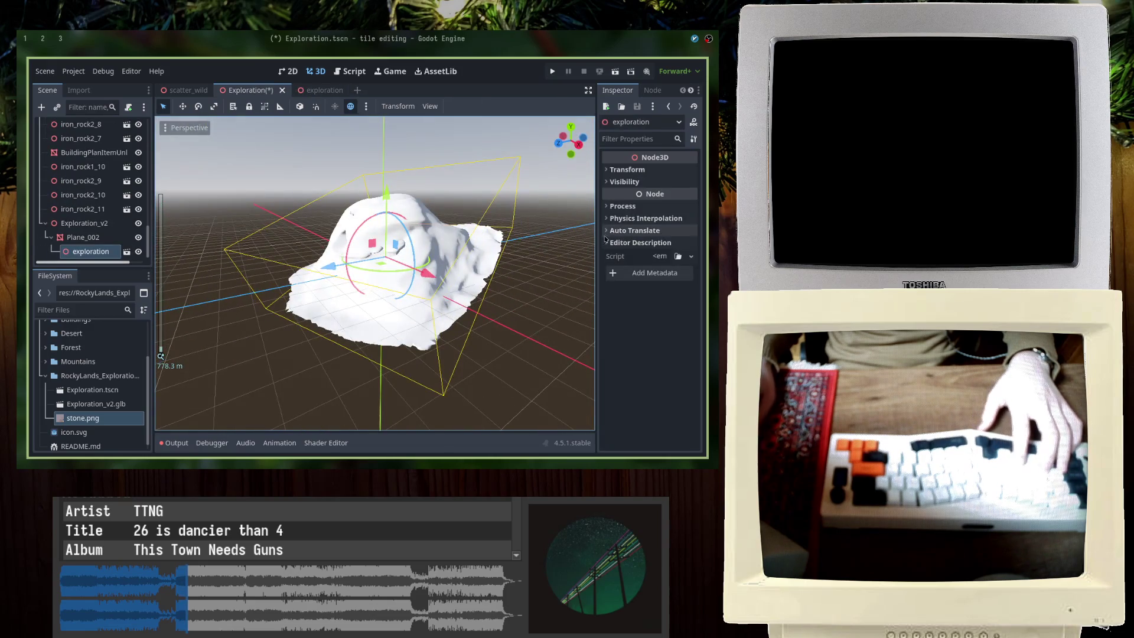
Step: Reset the pasted mountain's position and rotation to zero in the Inspector
left_click(628, 170)
middle_click_drag(425, 257, 330, 258)
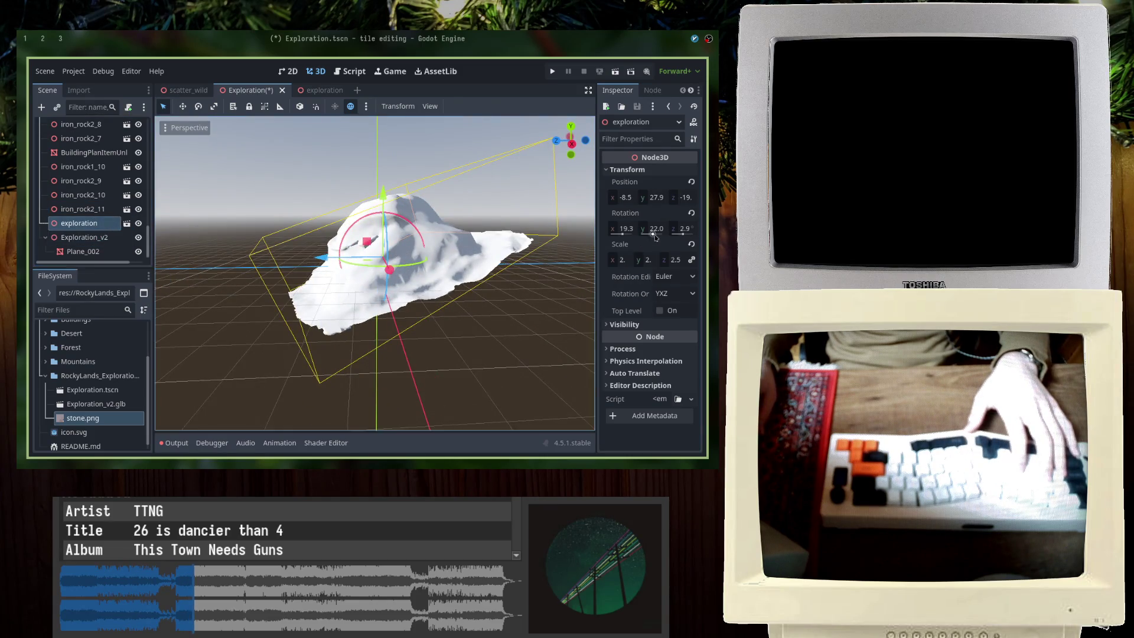
left_click(627, 197)
left_click(691, 182)
left_click(691, 213)
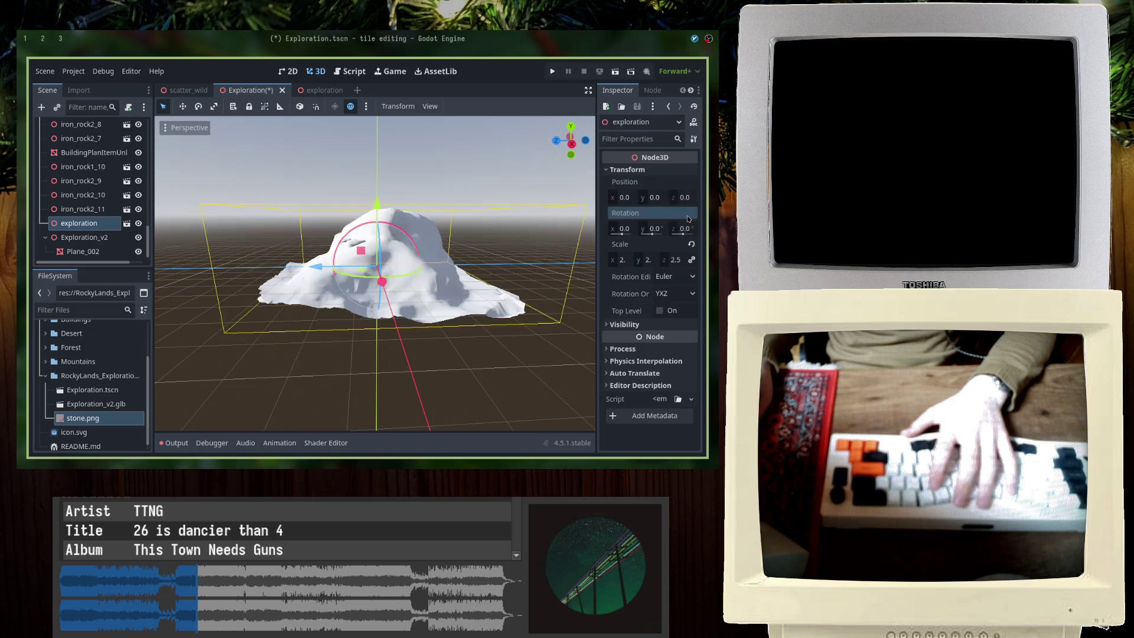
scroll(408, 257, "up", 5)
mouse_move(434, 256)
middle_mouse_down()
mouse_move(386, 258)
mouse_move(442, 262)
middle_mouse_up()
Step: Slide the mountain left along X beside the cave rock and save the Exploration scene
key("KP_1")
key("KP_1")
left_click_drag(457, 264, 272, 266)
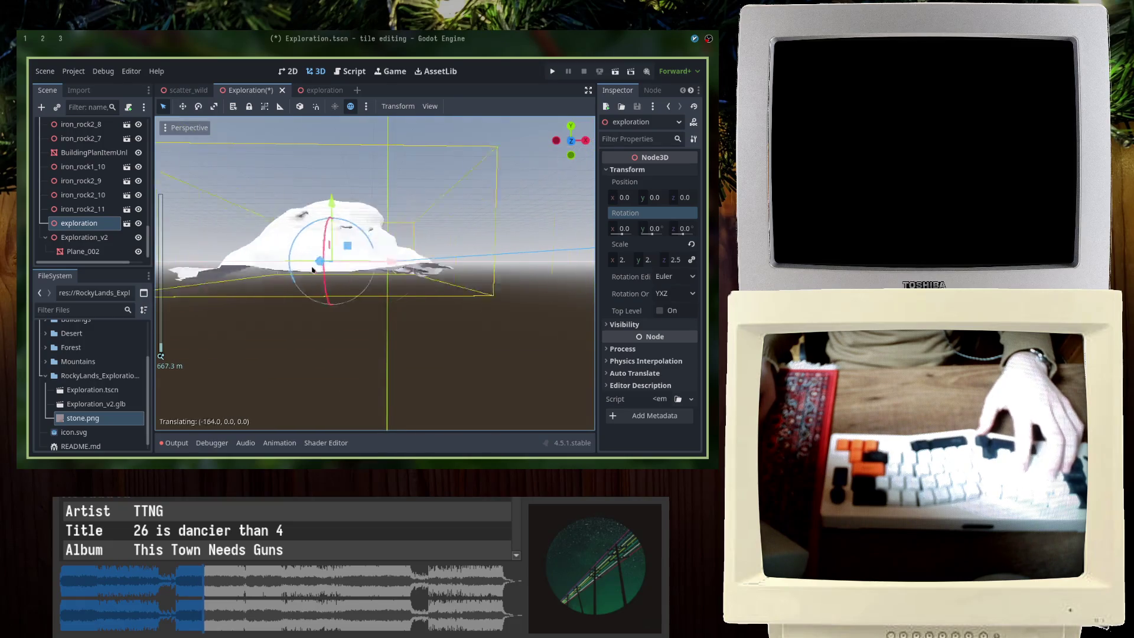
middle_click_drag(286, 259, 276, 318)
key("KP_1")
scroll(275, 318, "up", 3)
left_click(379, 277)
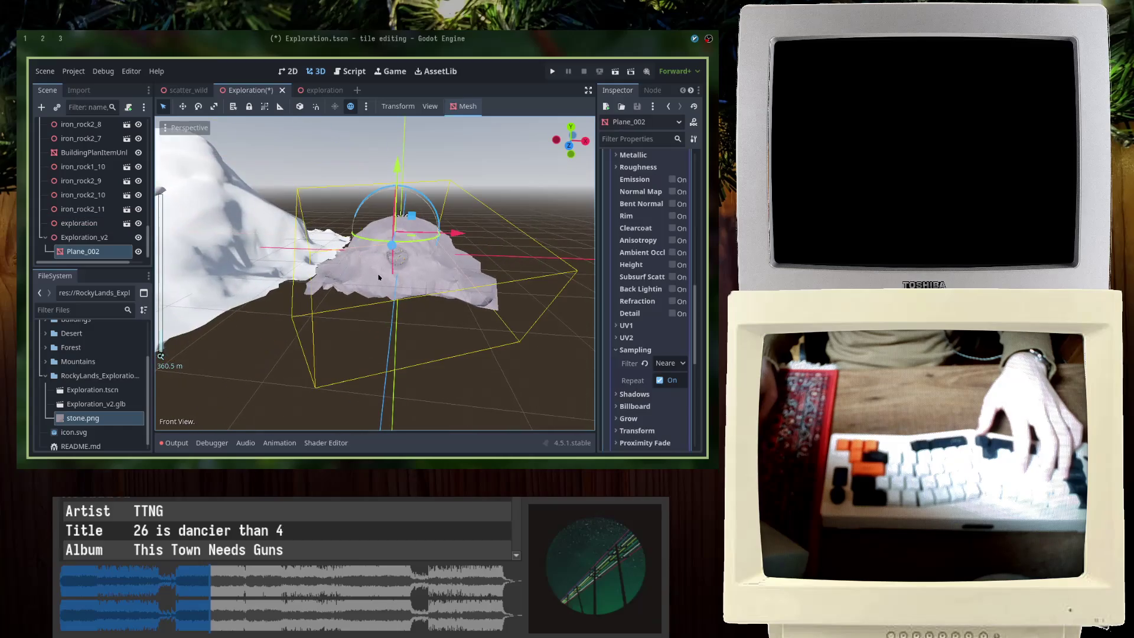
left_click(245, 234)
key("ctrl+s")
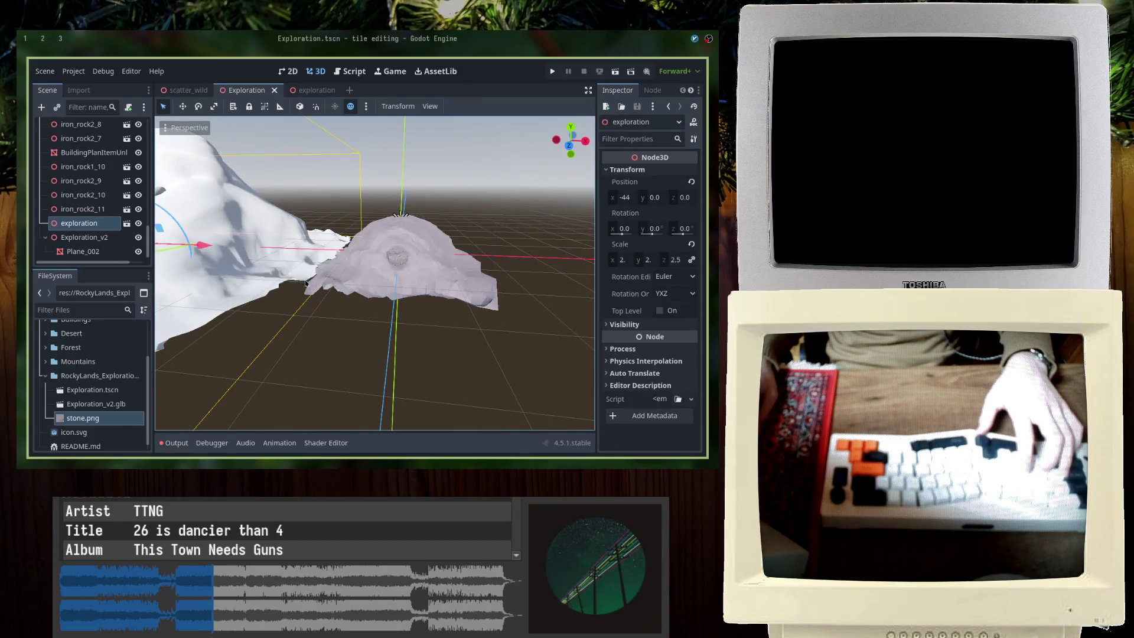
key("KP_1")
scroll(306, 281, "down", 3)
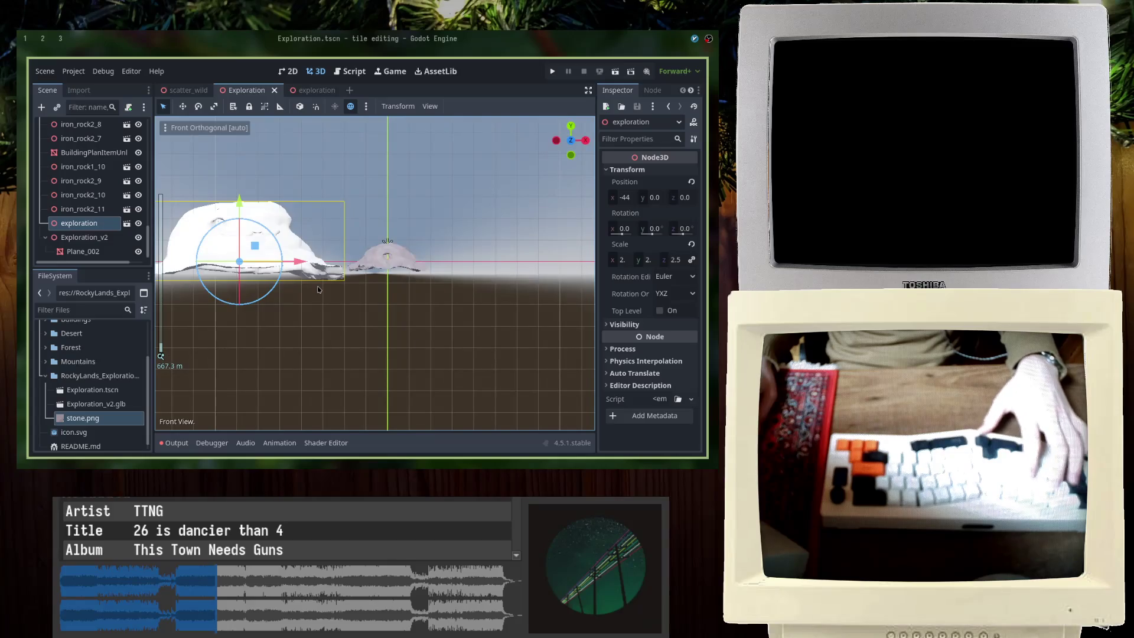
key("ctrl+s")
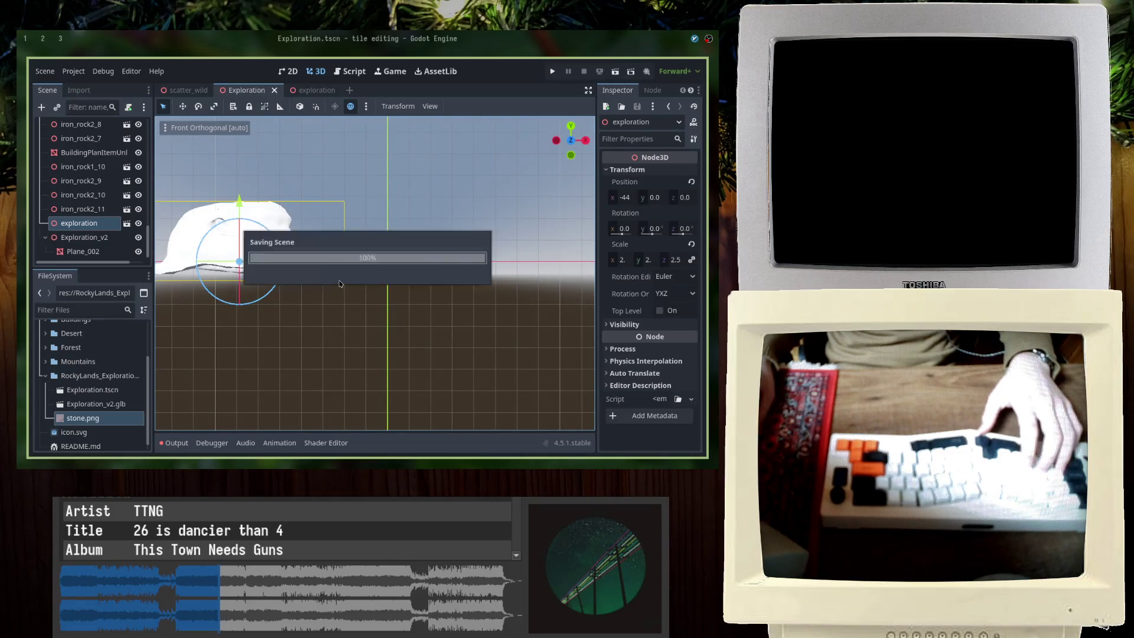
Step: Inspect the scatter_wild Wild and Plane nodes' transform and mesh, then close that scene
left_click(191, 92)
left_click(87, 127)
scroll(88, 178, "down", 2)
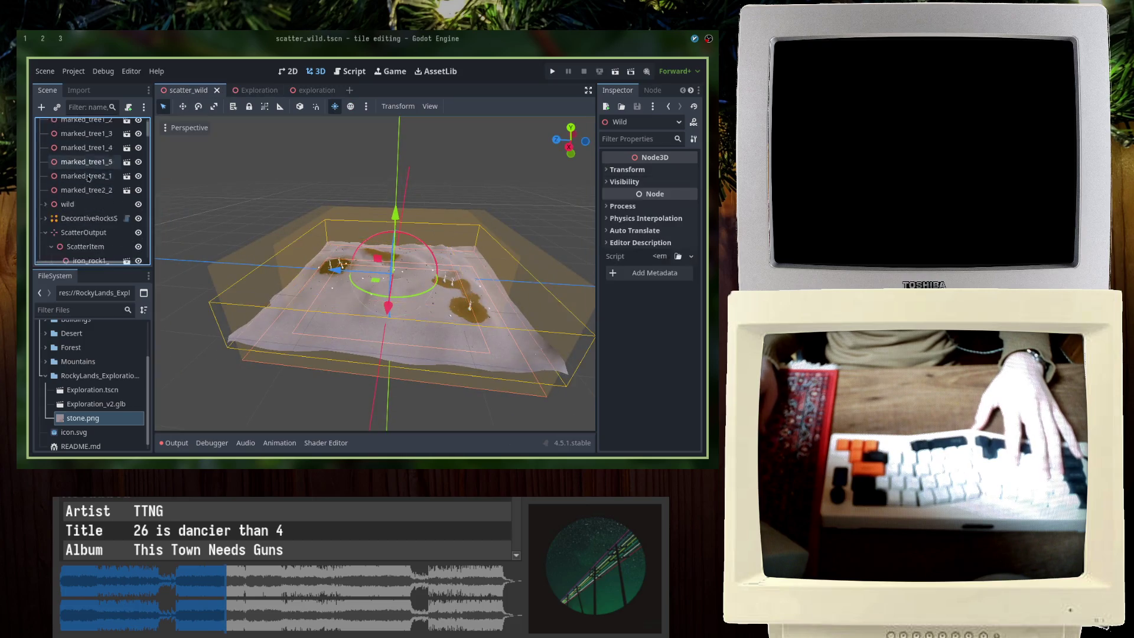
left_click(620, 170)
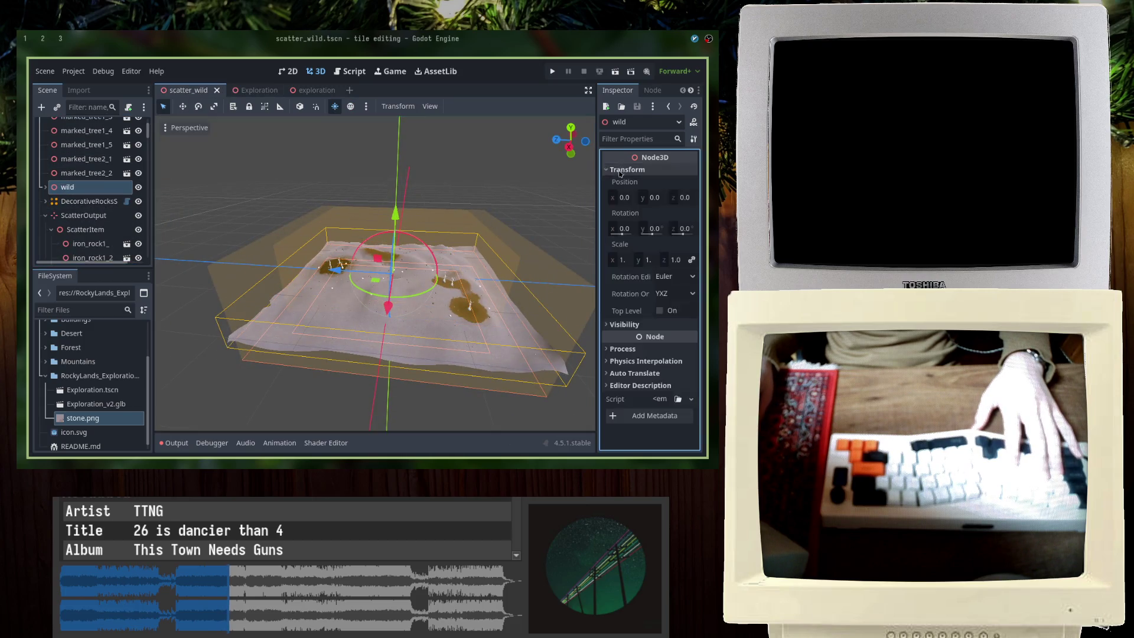
left_click(71, 201)
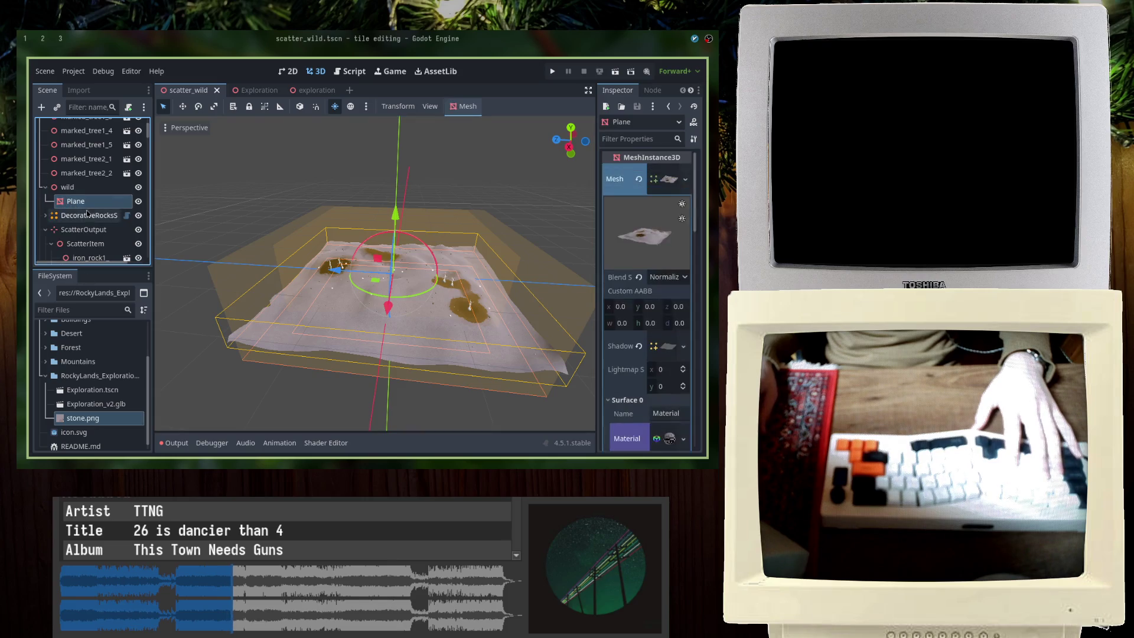
right_click(662, 175)
left_click(710, 156)
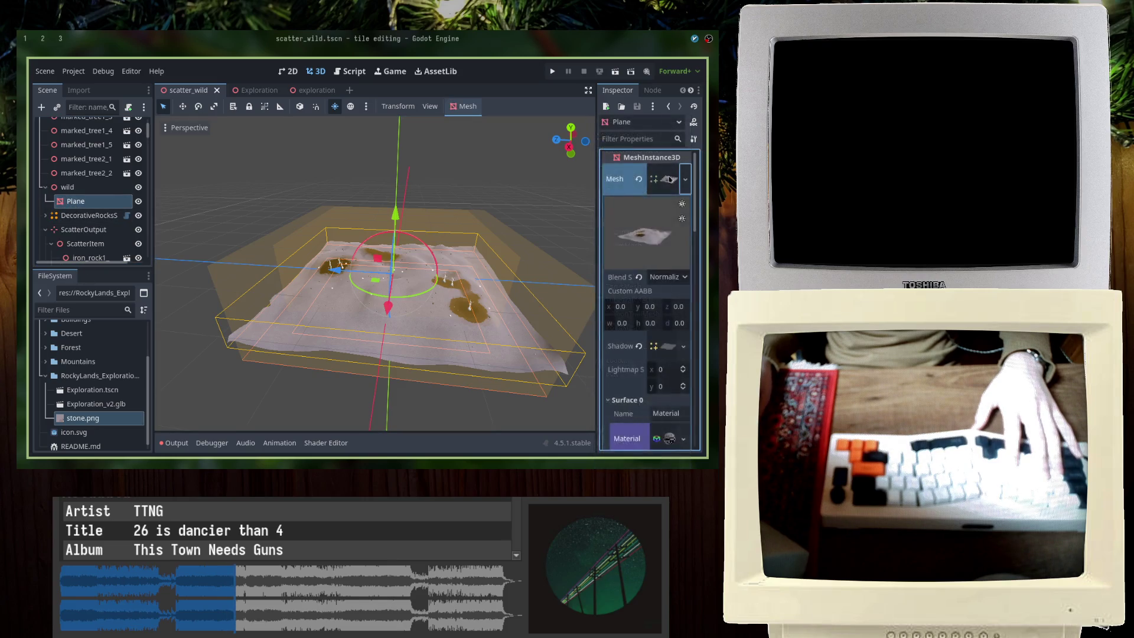
left_click(656, 247)
scroll(626, 405, "down", 2)
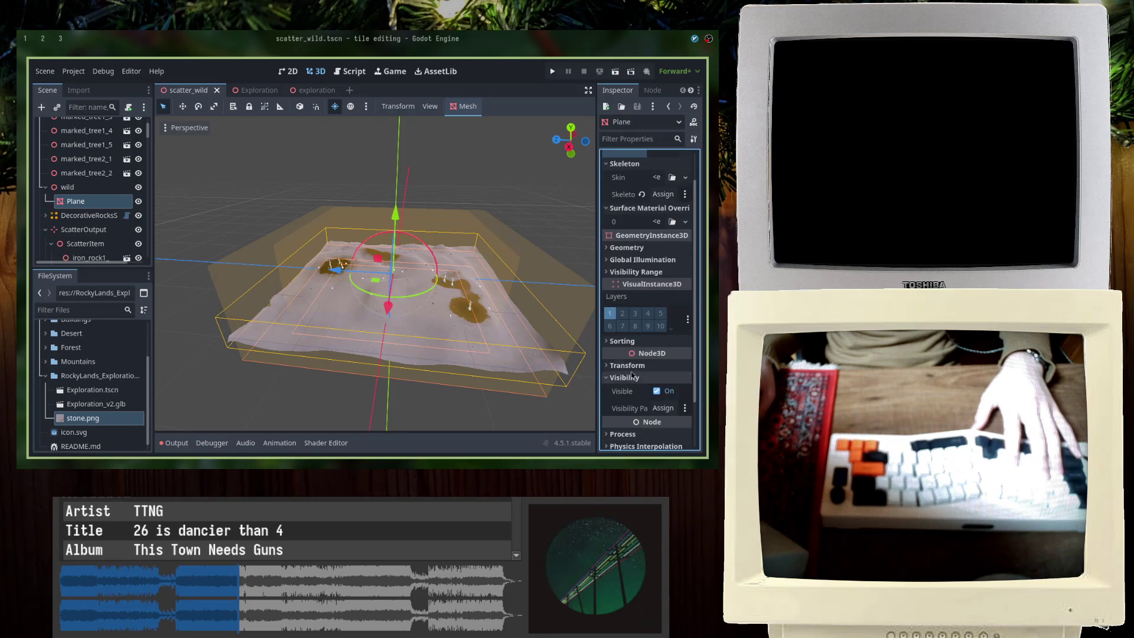
scroll(628, 378, "down", 6)
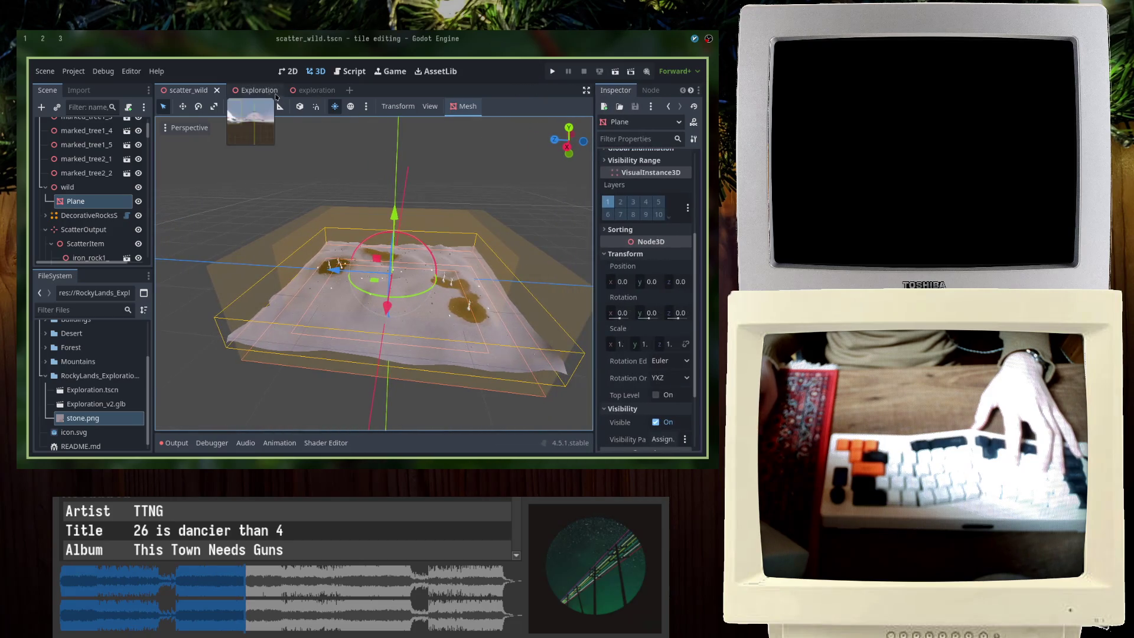
left_click(215, 90)
middle_click_drag(301, 252, 299, 297)
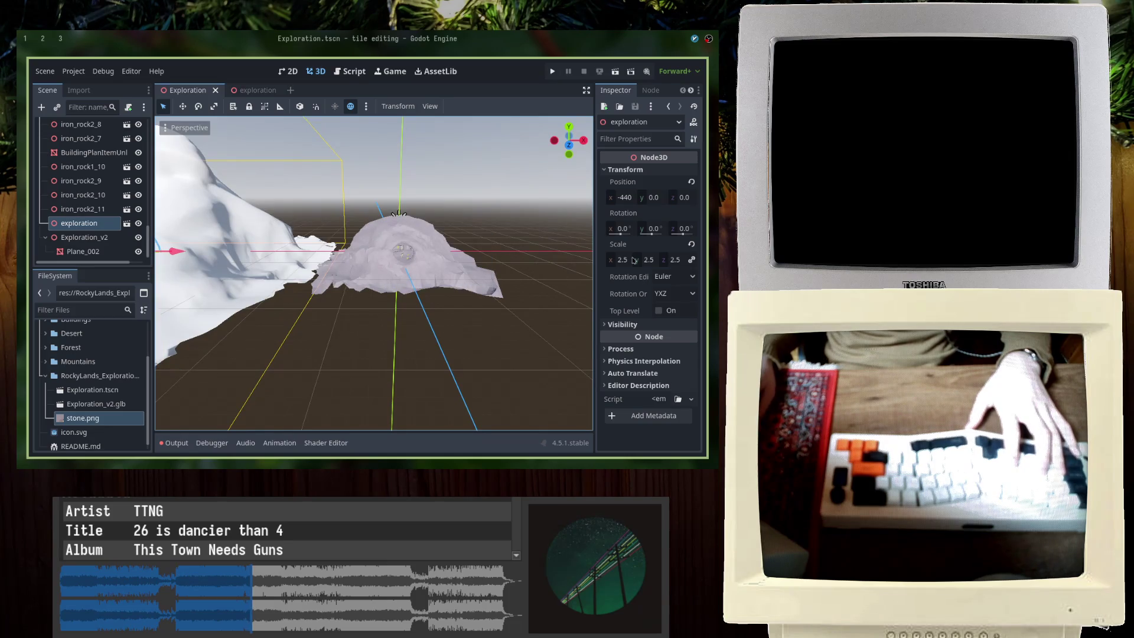
Step: Set the mountain's scale to 1, reset its position and slide it along X
left_click(633, 259)
type("1")
key("Tab")
left_click(201, 264)
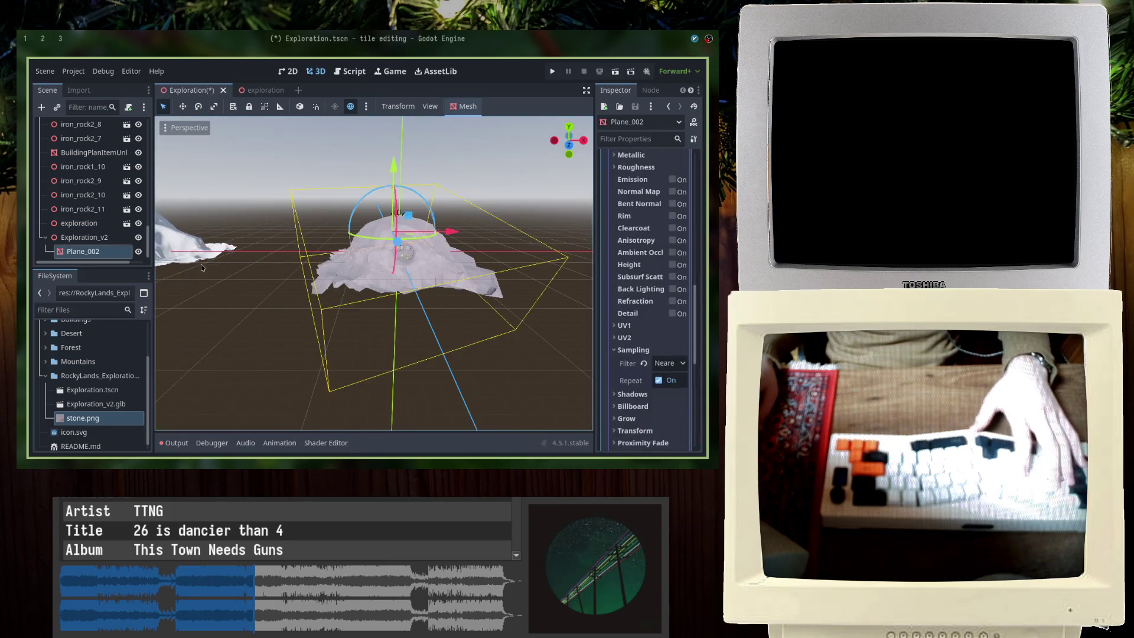
scroll(297, 267, "down", 4)
mouse_move(297, 269)
left_mouse_down()
mouse_move(369, 272)
mouse_move(364, 264)
left_mouse_up()
key("1")
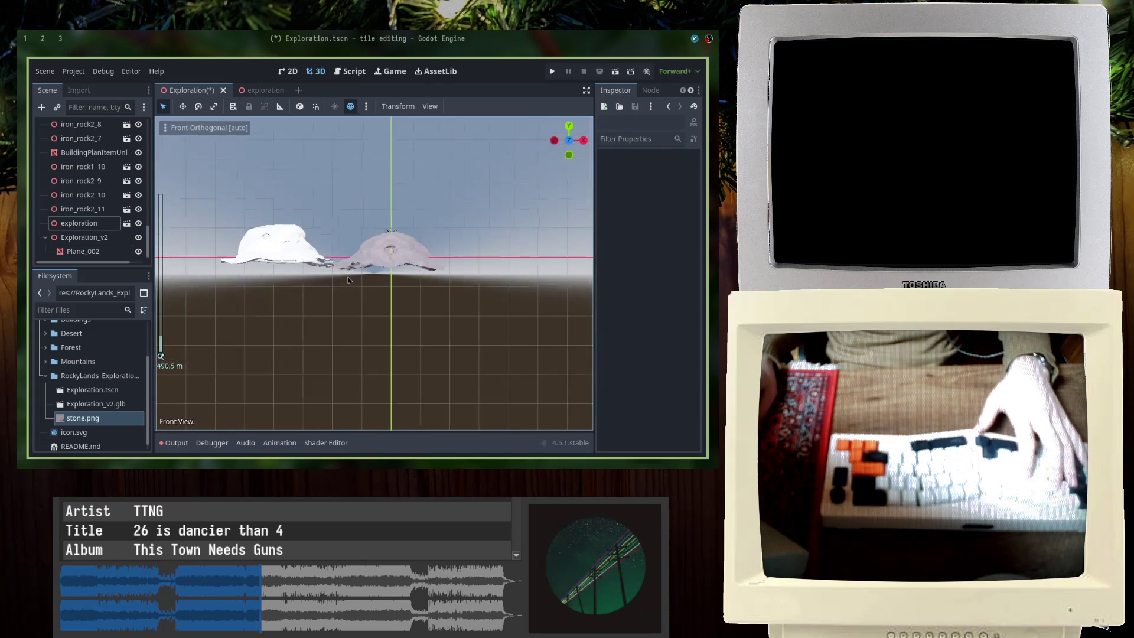
scroll(319, 266, "up", 4)
left_click(319, 266)
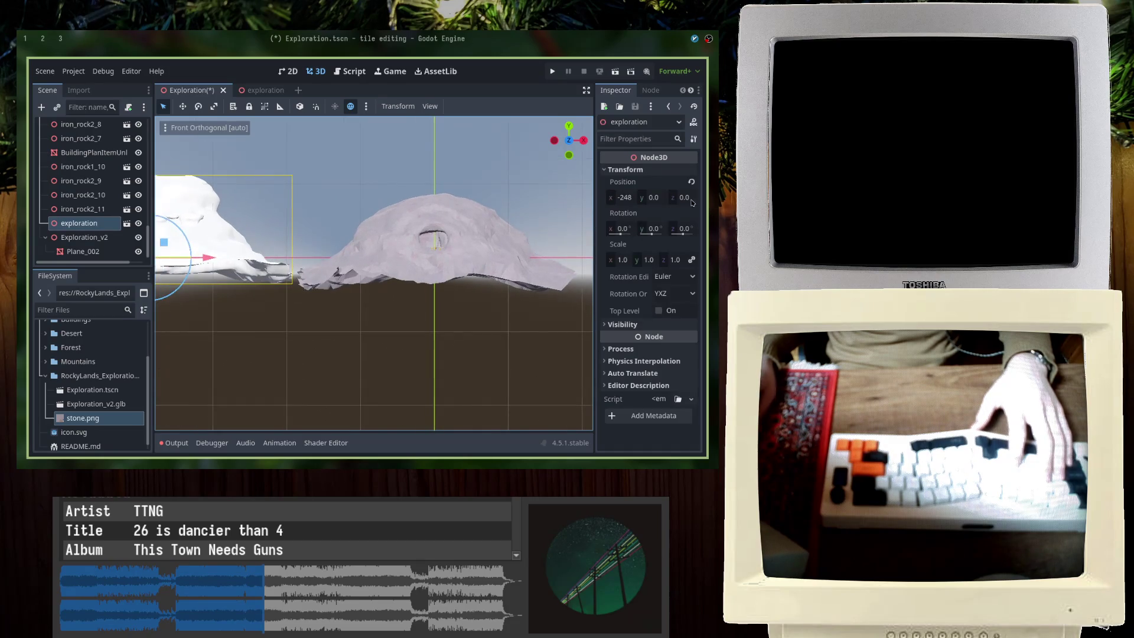
left_click(690, 184)
left_click_drag(496, 258, 251, 270)
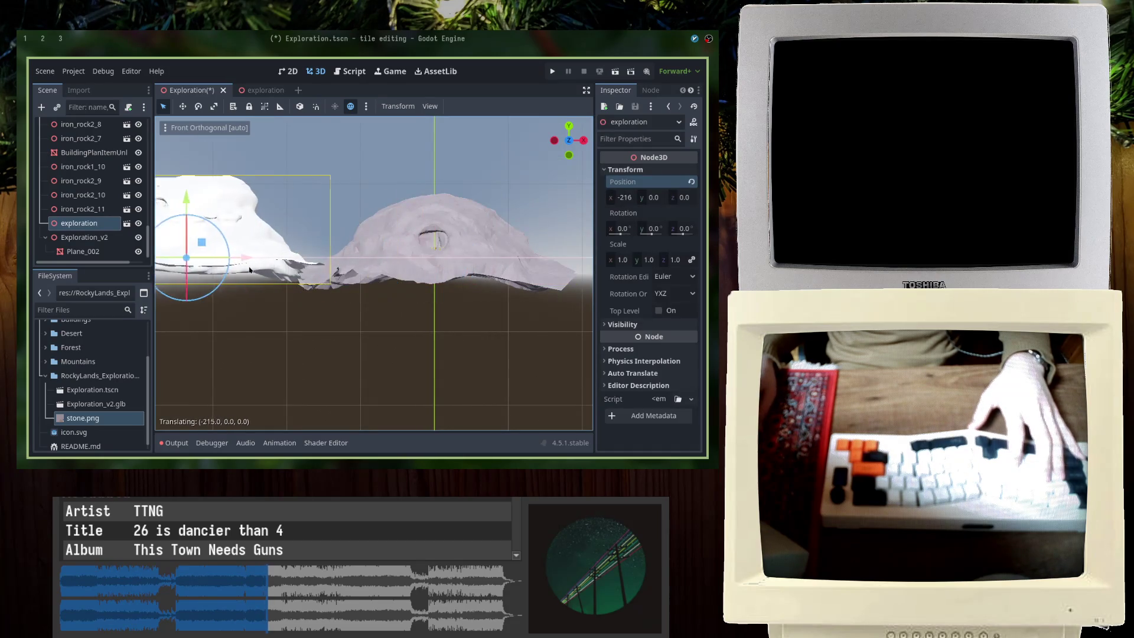
Step: Delete the extra exploration mountain node, save the scene, and switch to the NavMesh Generator page
key("Delete")
key("Return")
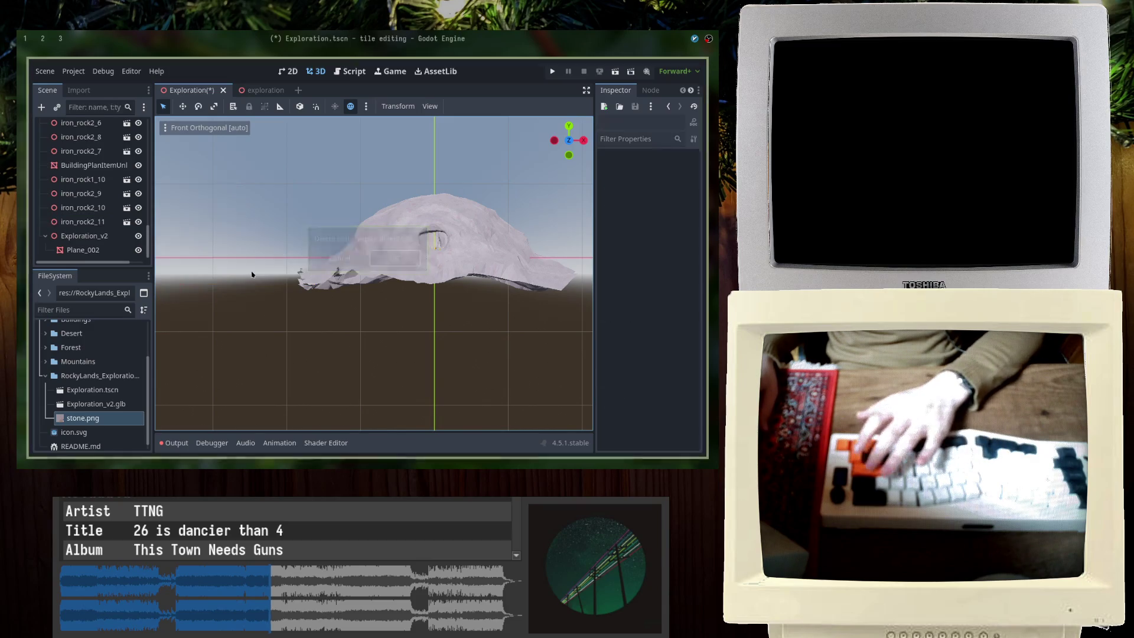
key("ctrl+s")
mouse_move(252, 275)
middle_mouse_down()
mouse_move(388, 231)
mouse_move(355, 264)
middle_mouse_up()
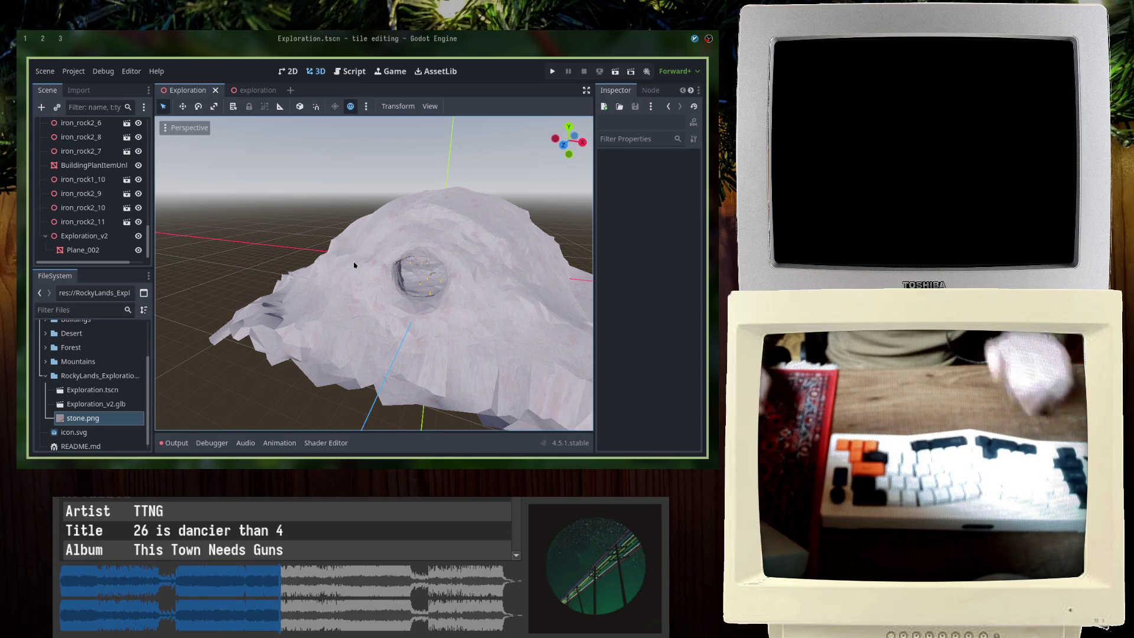
key("alt+Tab")
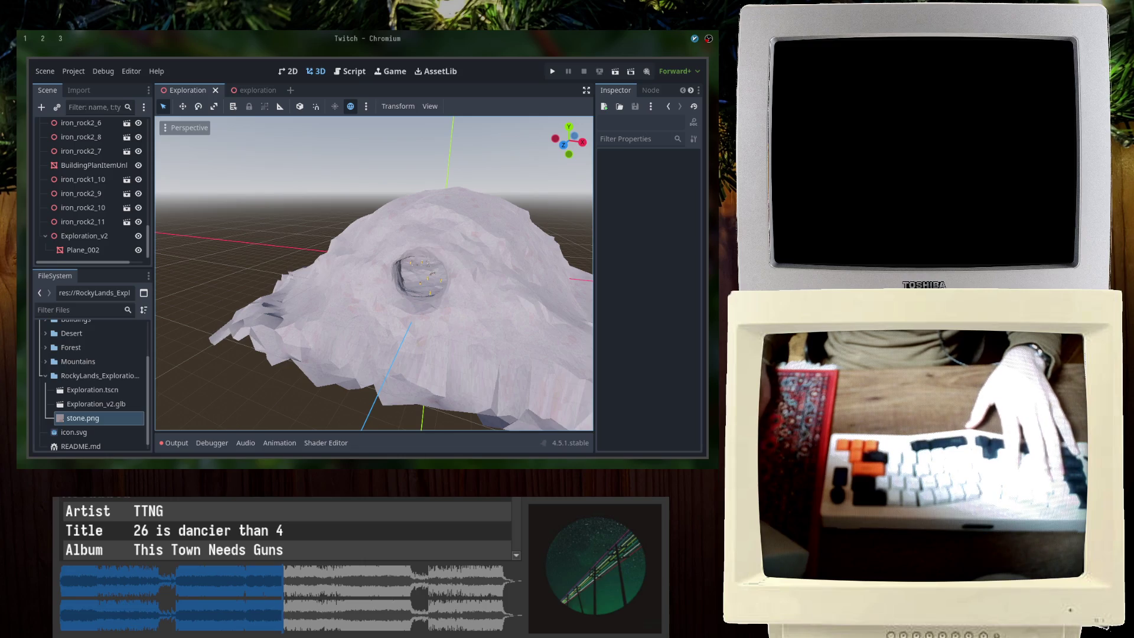
key("alt+Tab")
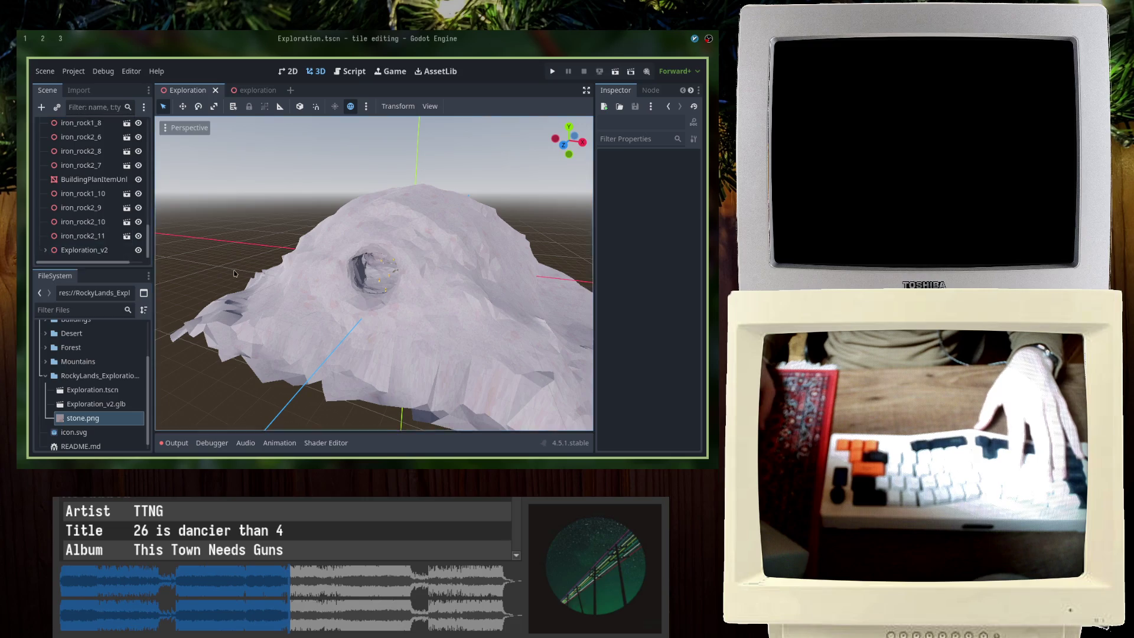
scroll(236, 273, "up", 5)
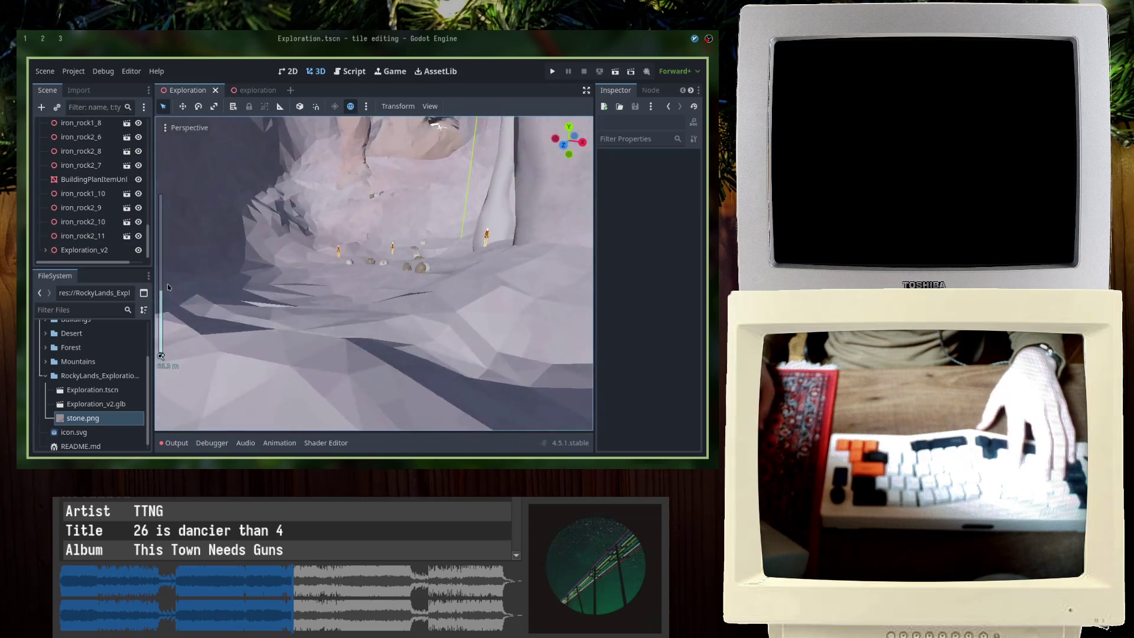
scroll(168, 283, "down", 10)
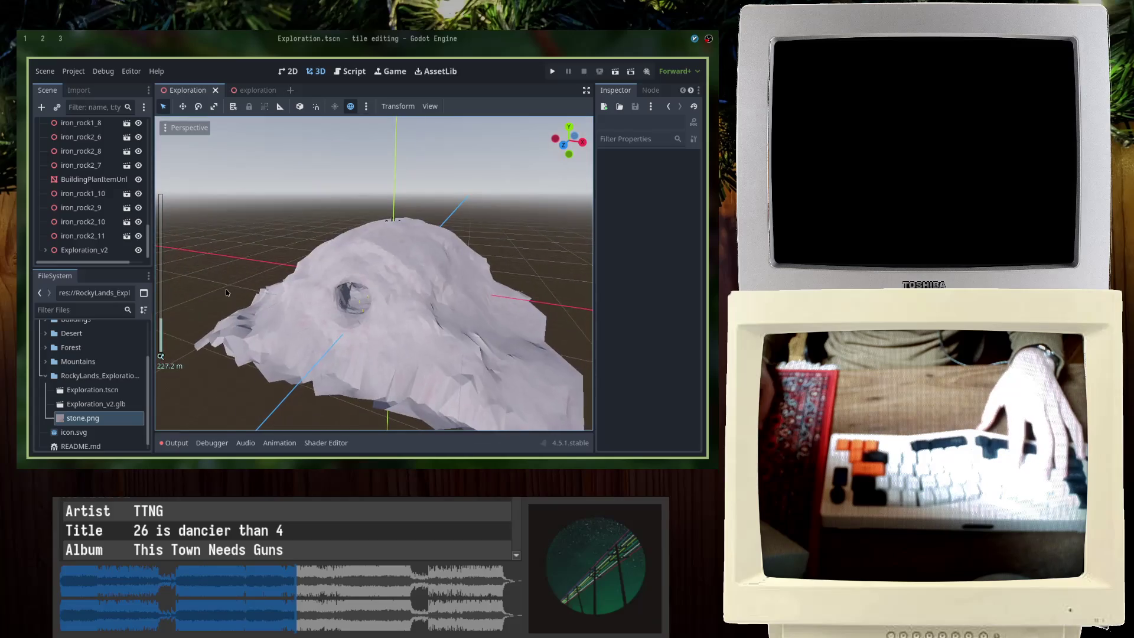
left_click(45, 38)
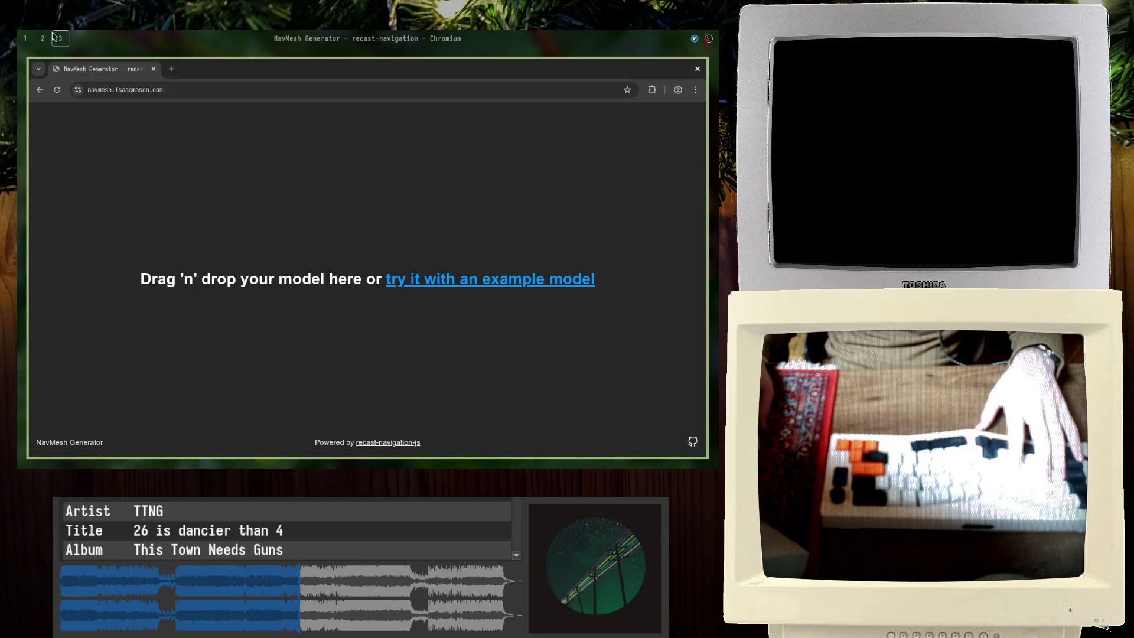
left_click(395, 346)
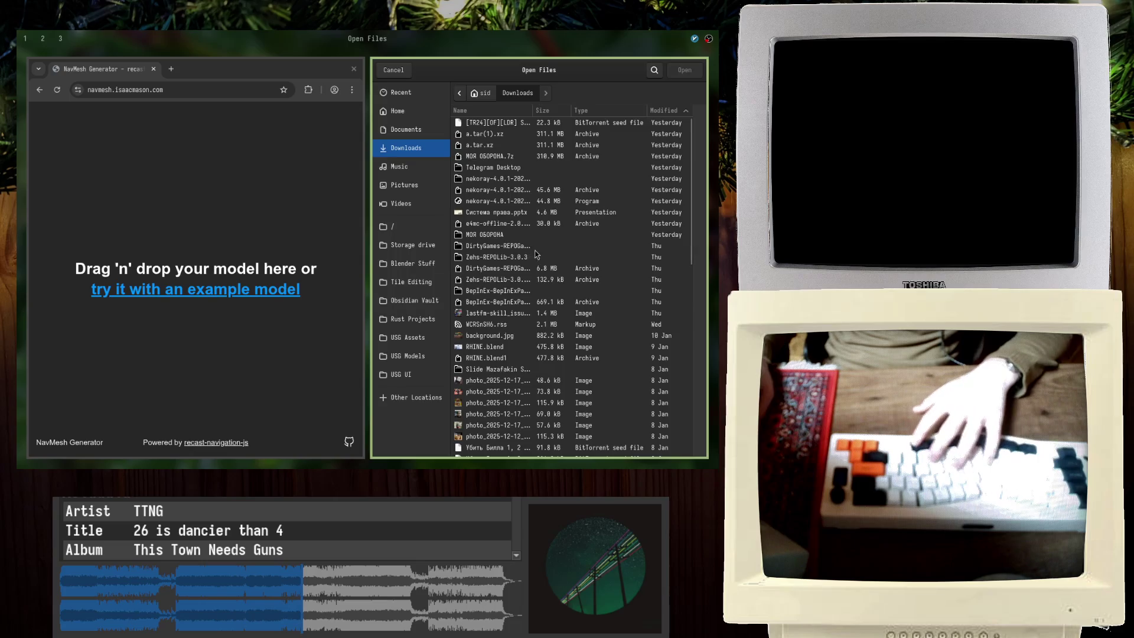
key("Escape")
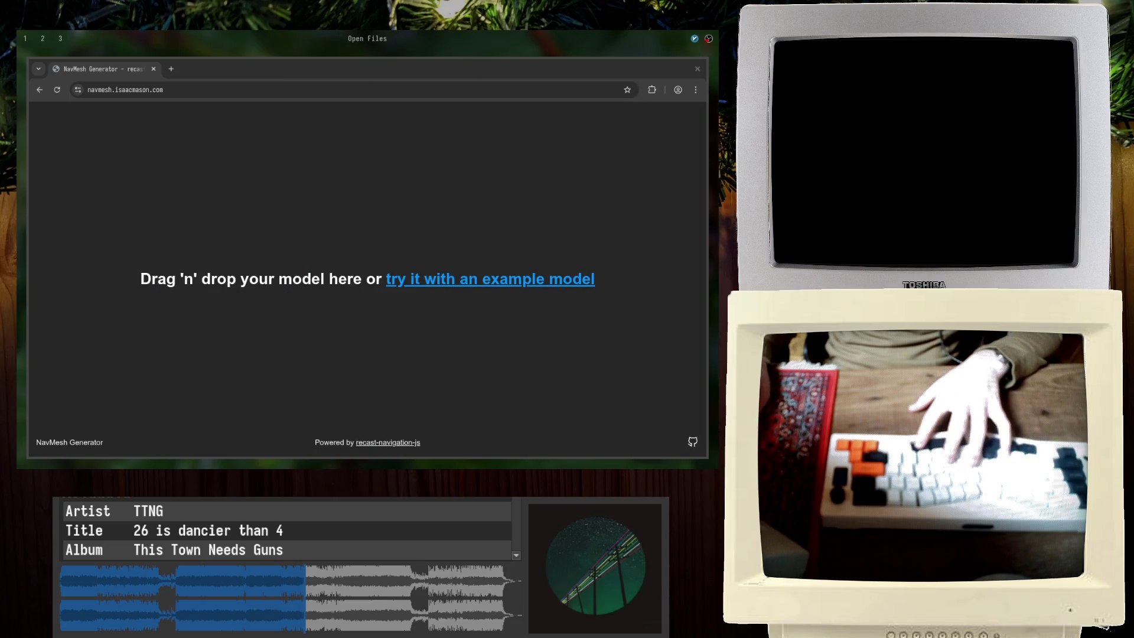
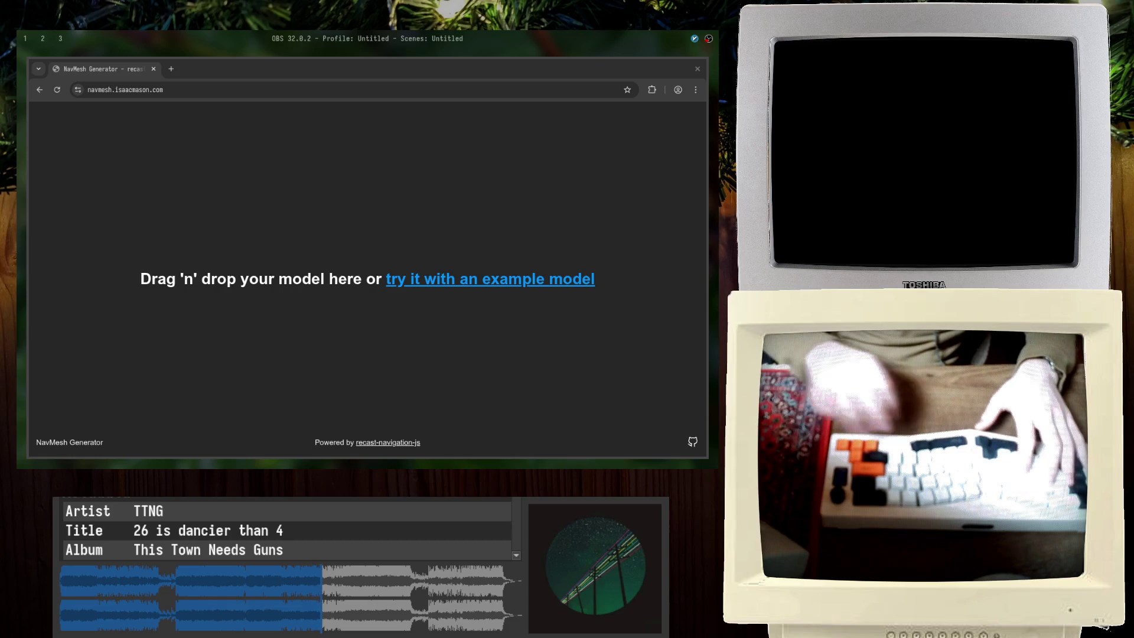
Step: Find exploration.glb via file search and drop it onto the NavMesh Generator drop zone
key("alt+Tab")
key("alt+Tab")
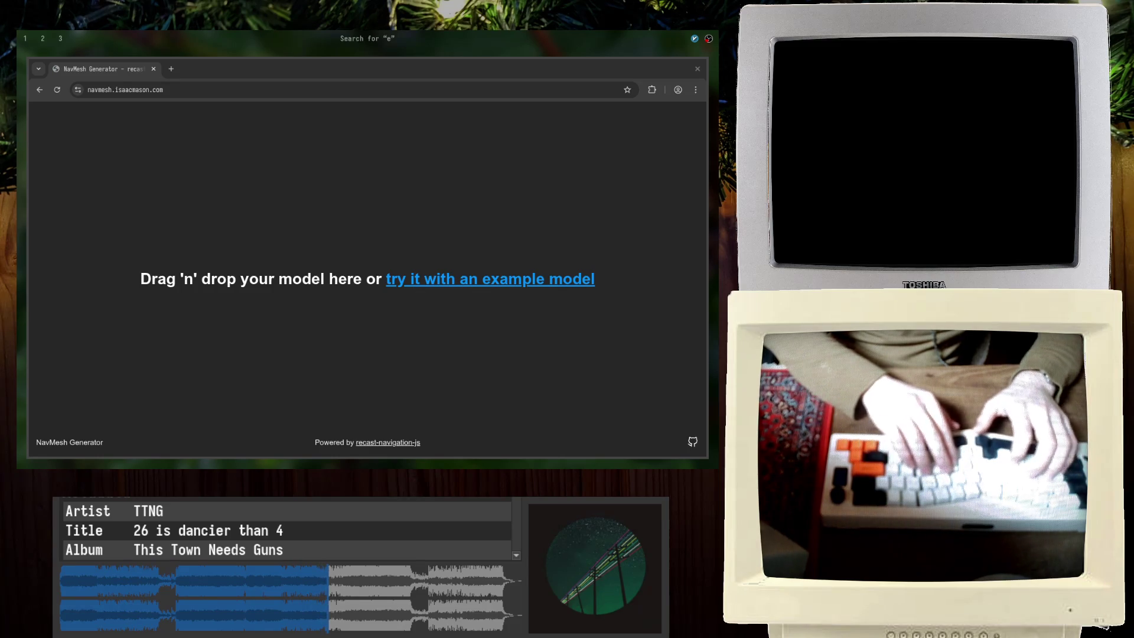
type("exploration.glb")
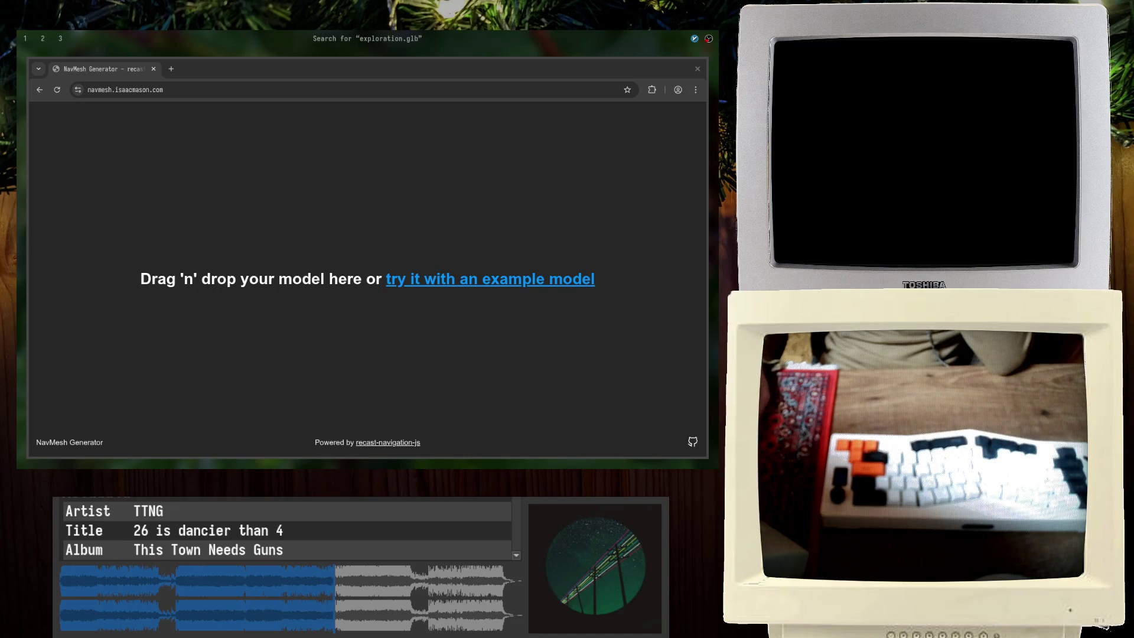
left_click_drag(412, 183, 411, 183)
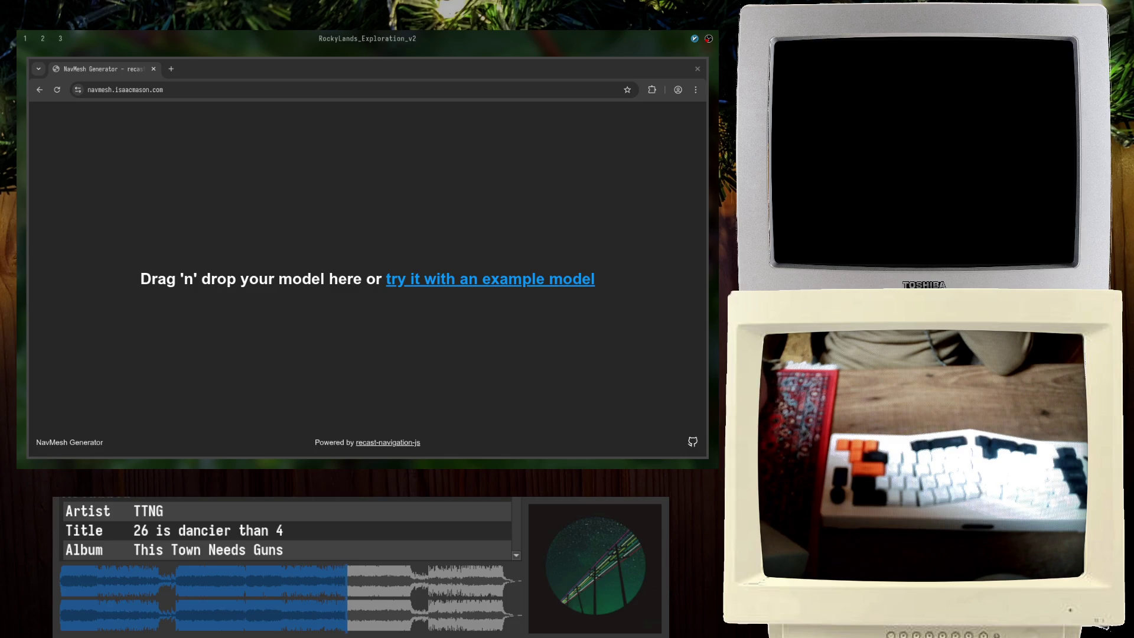
left_click_drag(459, 325, 460, 324)
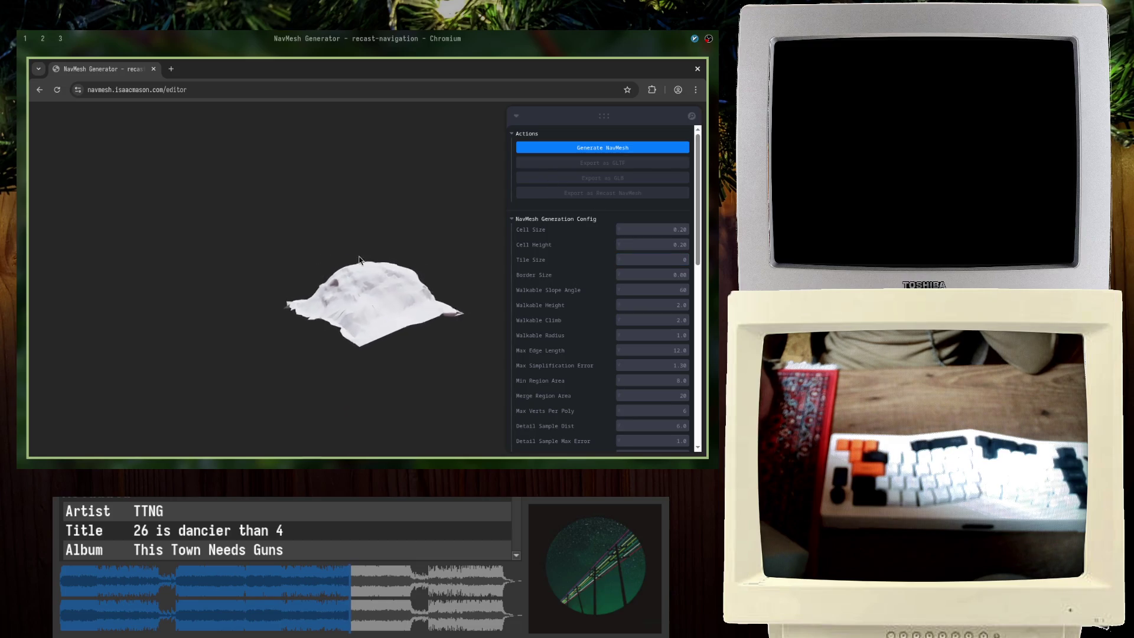
scroll(355, 294, "up", 2)
scroll(346, 318, "up", 3)
scroll(363, 266, "up", 3)
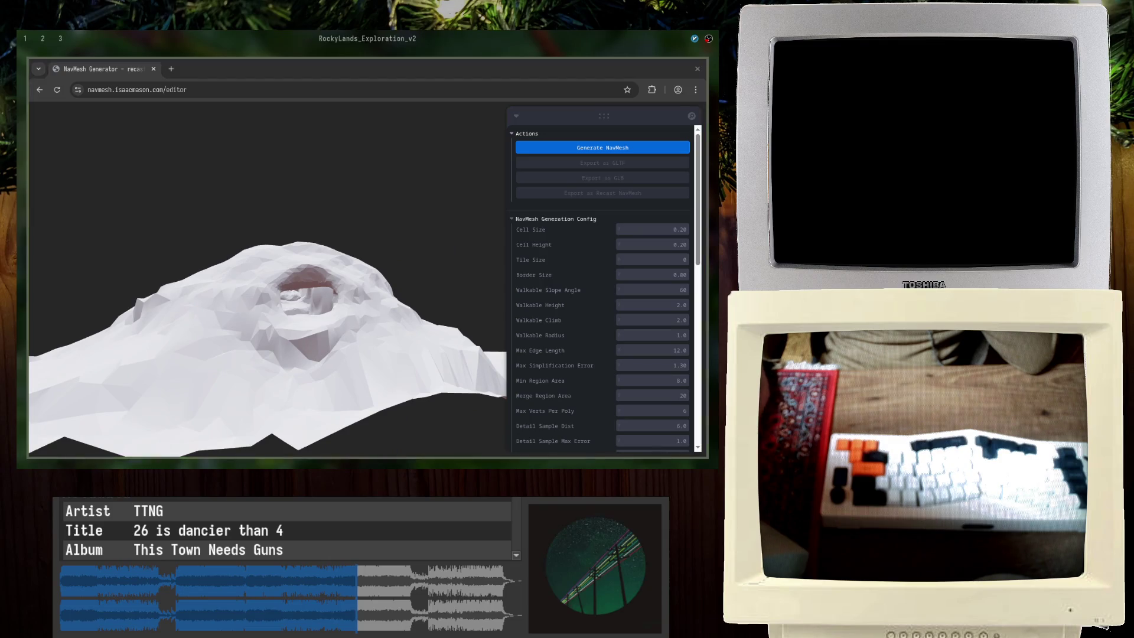
Step: Generate the navmesh over the terrain and view it from above
left_click(931, 69)
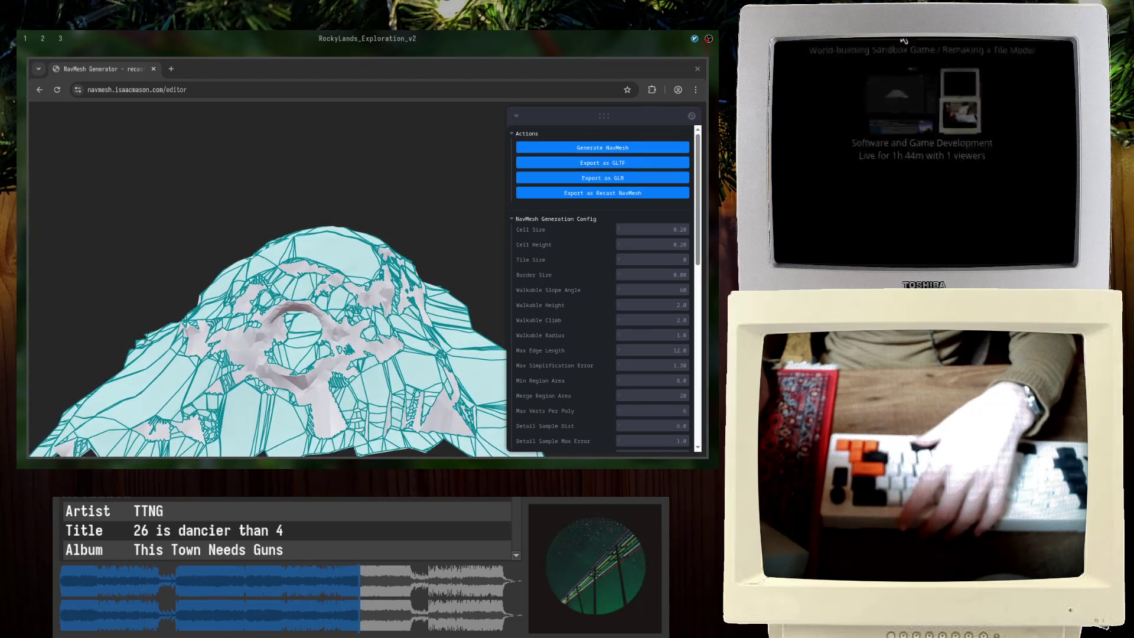
scroll(270, 337, "up", 5)
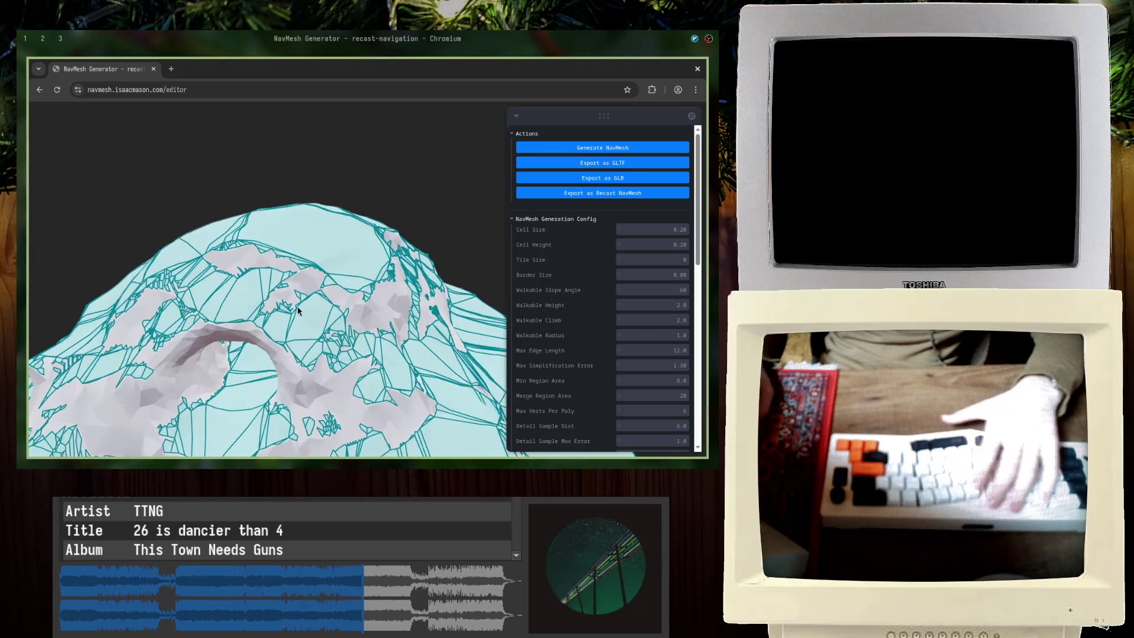
scroll(271, 337, "up", 2)
scroll(254, 355, "up", 2)
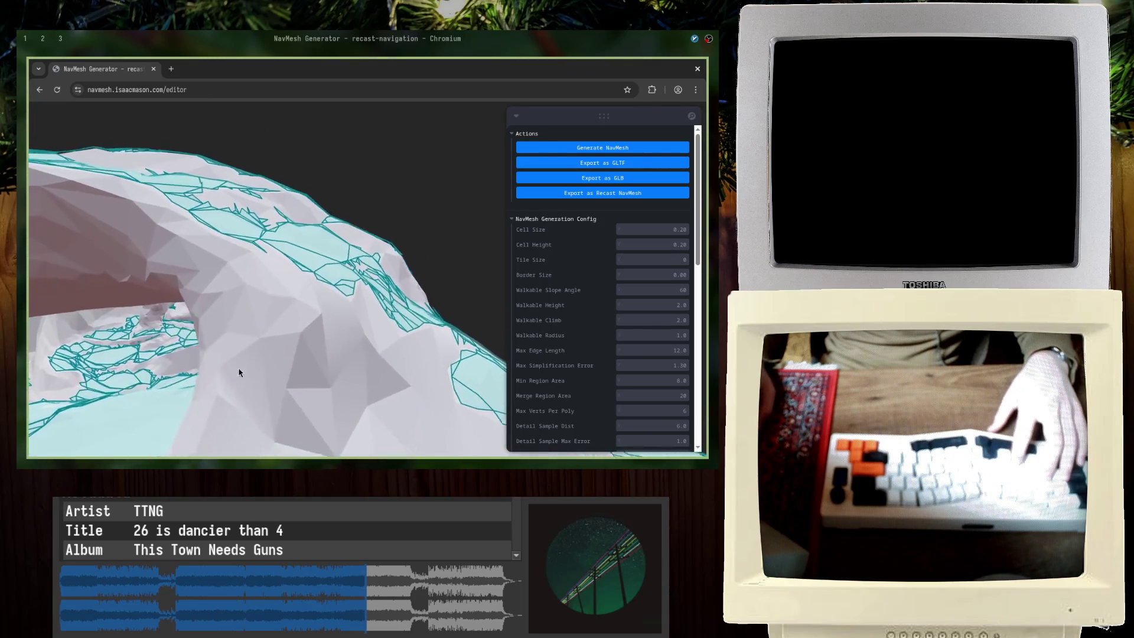
scroll(240, 372, "up", 2)
scroll(361, 336, "up", 2)
scroll(332, 366, "up", 2)
scroll(319, 375, "up", 2)
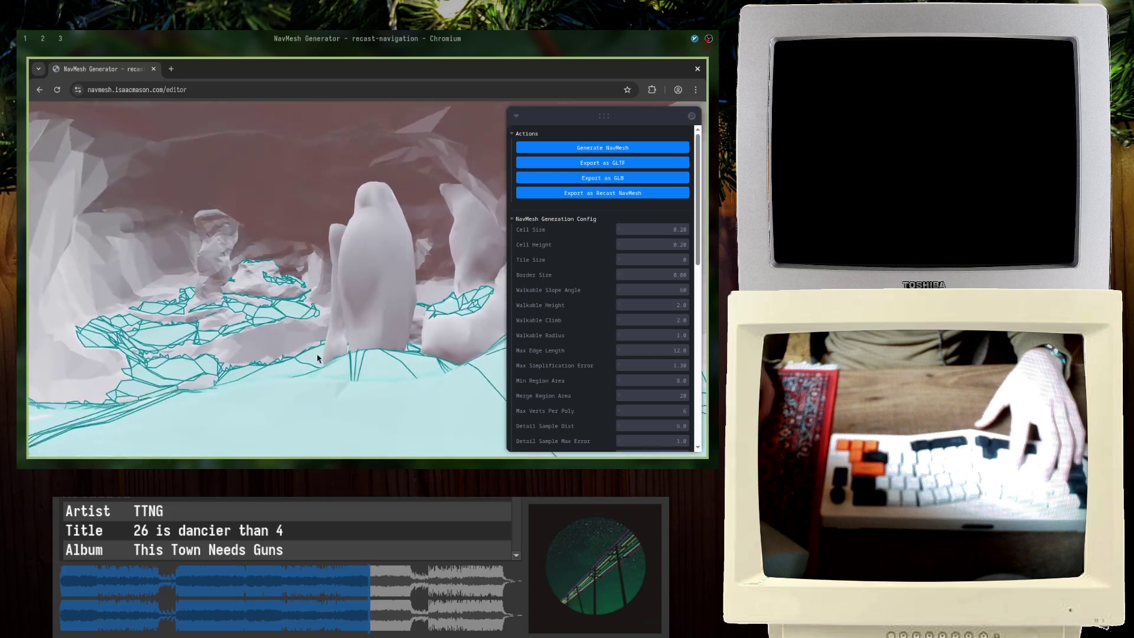
scroll(355, 300, "up", 2)
scroll(288, 355, "up", 2)
scroll(288, 355, "up", 2)
scroll(327, 309, "up", 2)
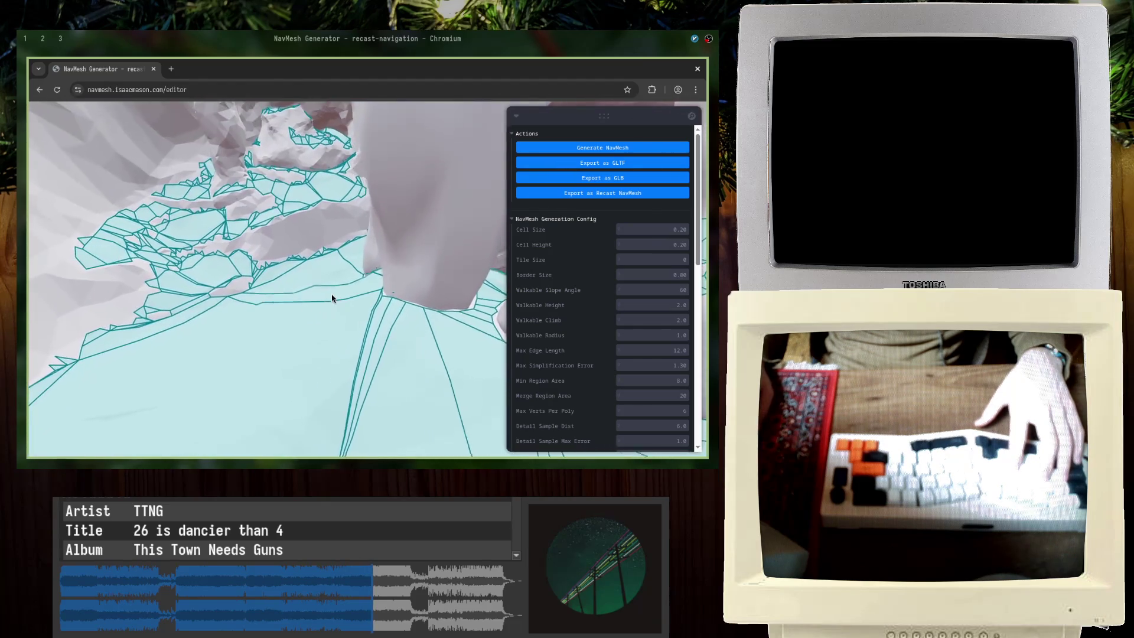
scroll(332, 299, "up", 2)
scroll(331, 324, "up", 2)
scroll(364, 291, "up", 2)
scroll(380, 317, "up", 2)
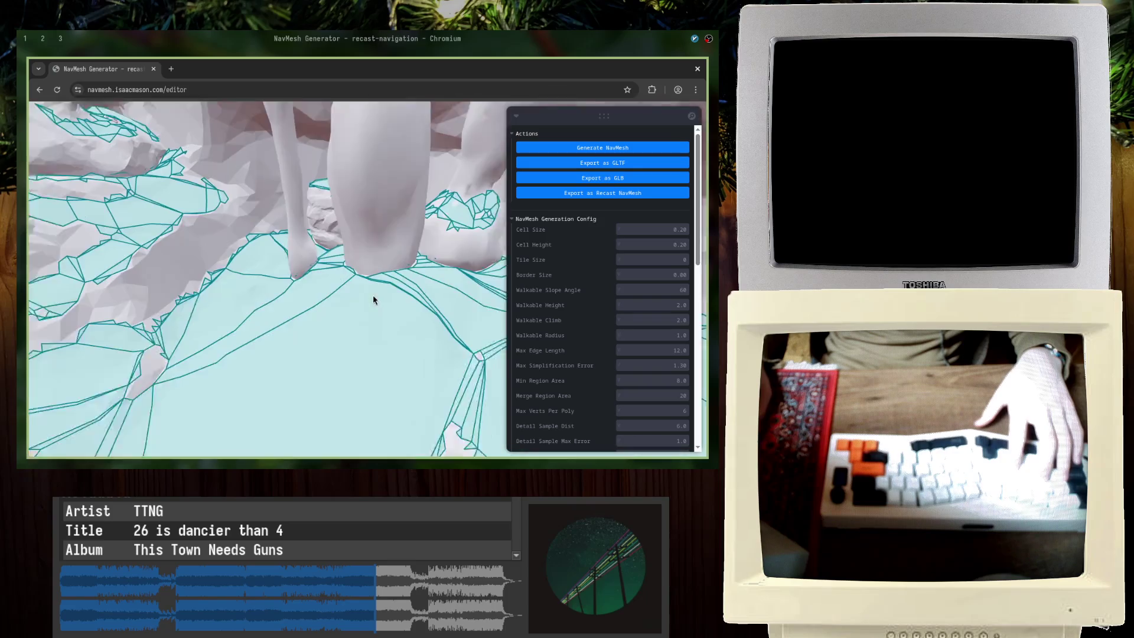
scroll(375, 299, "up", 2)
scroll(390, 310, "up", 2)
scroll(369, 286, "up", 2)
scroll(355, 283, "up", 2)
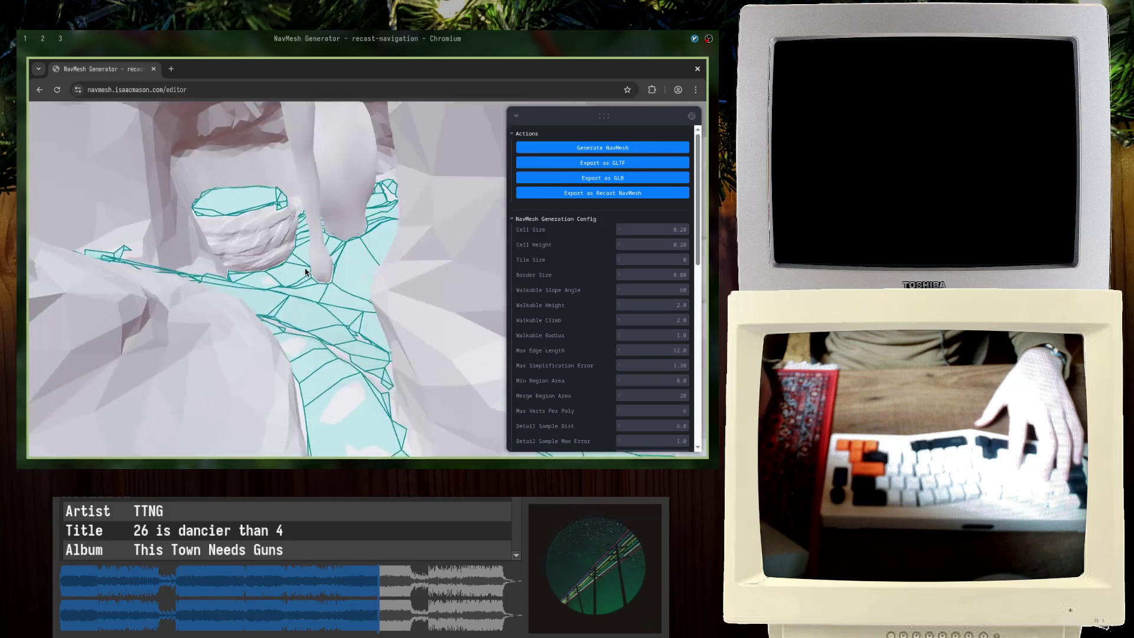
scroll(309, 269, "up", 2)
scroll(296, 276, "up", 2)
scroll(296, 275, "up", 2)
scroll(329, 260, "up", 2)
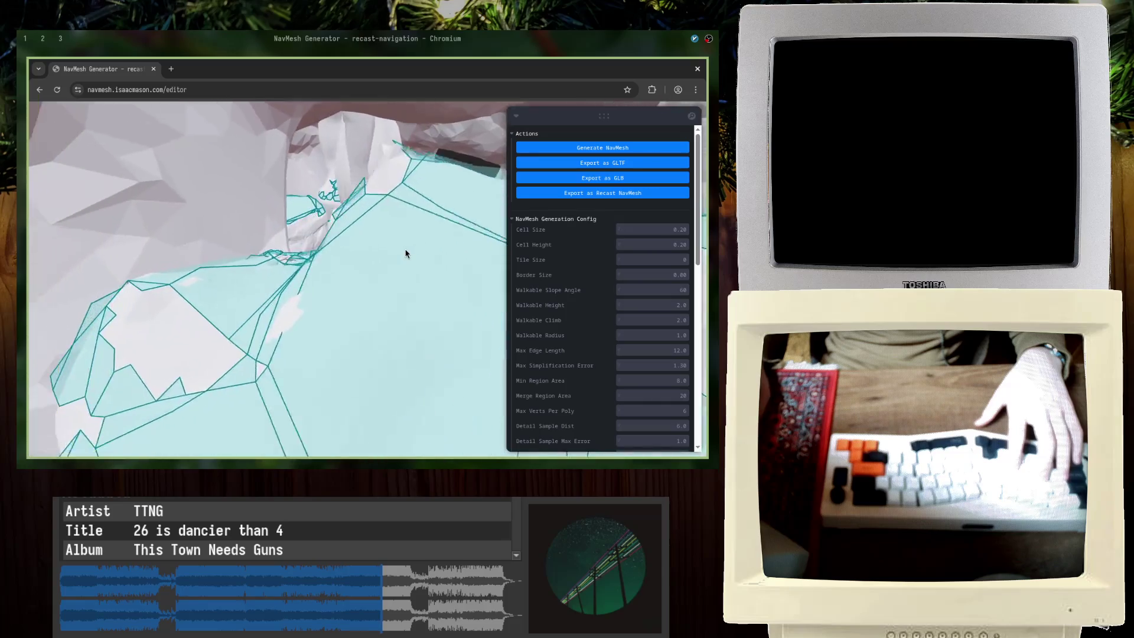
scroll(405, 253, "up", 2)
scroll(381, 261, "up", 2)
scroll(378, 263, "down", 2)
scroll(382, 248, "down", 2)
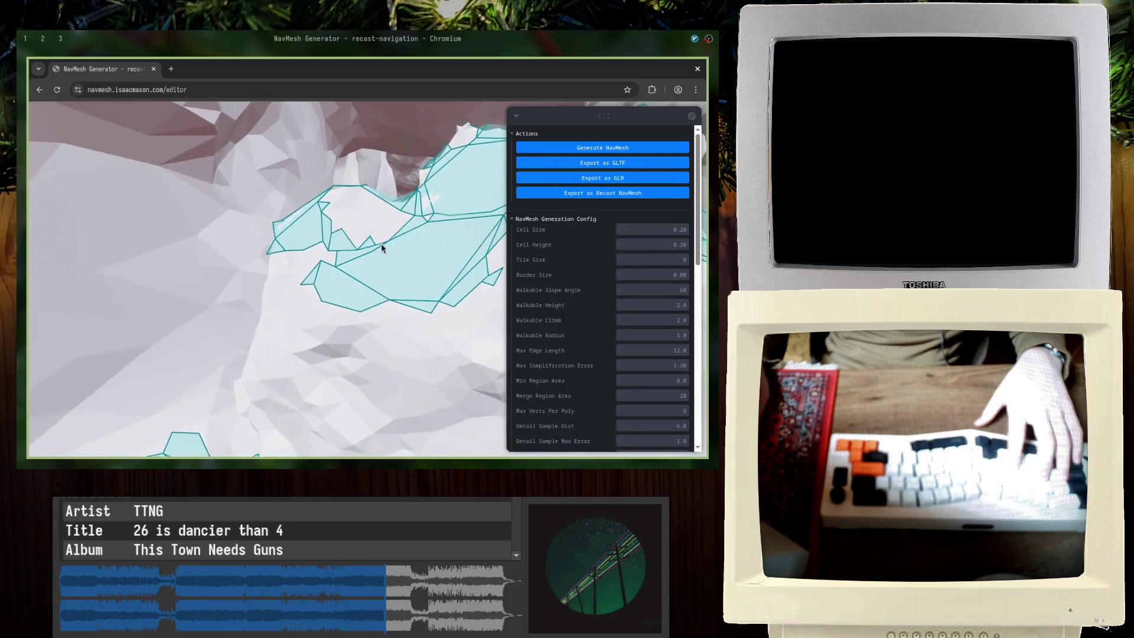
scroll(382, 248, "down", 2)
scroll(379, 243, "down", 2)
scroll(380, 242, "up", 2)
scroll(380, 236, "up", 2)
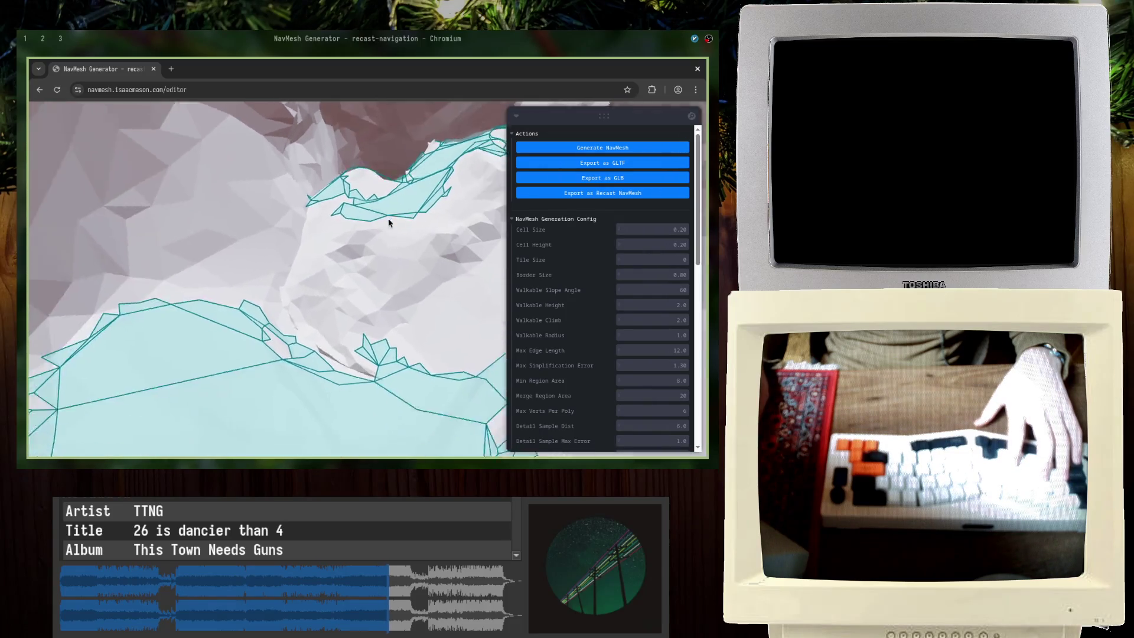
scroll(385, 224, "up", 2)
scroll(382, 224, "up", 2)
scroll(319, 265, "down", 2)
scroll(276, 256, "down", 2)
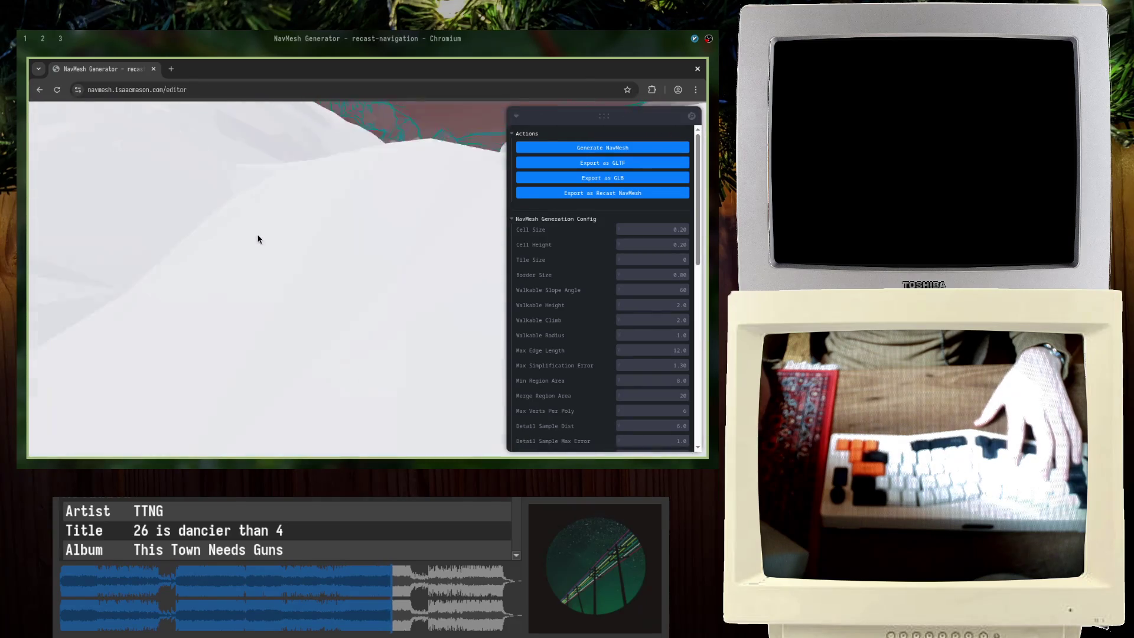
scroll(258, 240, "down", 2)
scroll(238, 232, "down", 2)
scroll(258, 249, "up", 2)
scroll(239, 260, "up", 2)
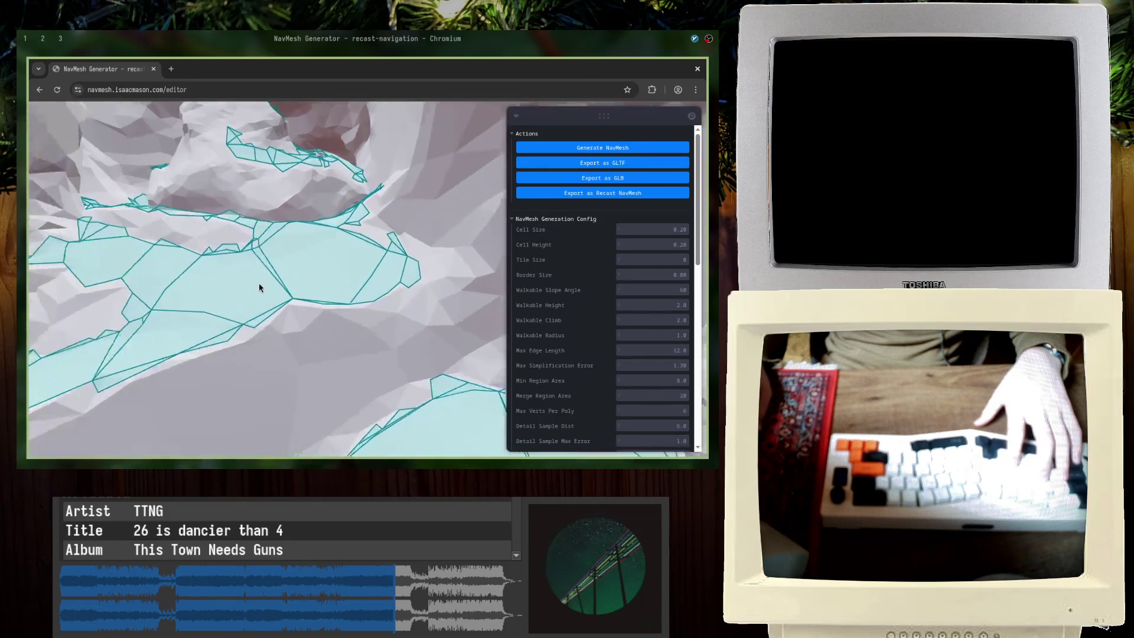
scroll(261, 286, "down", 3)
scroll(292, 254, "up", 2)
scroll(254, 227, "up", 2)
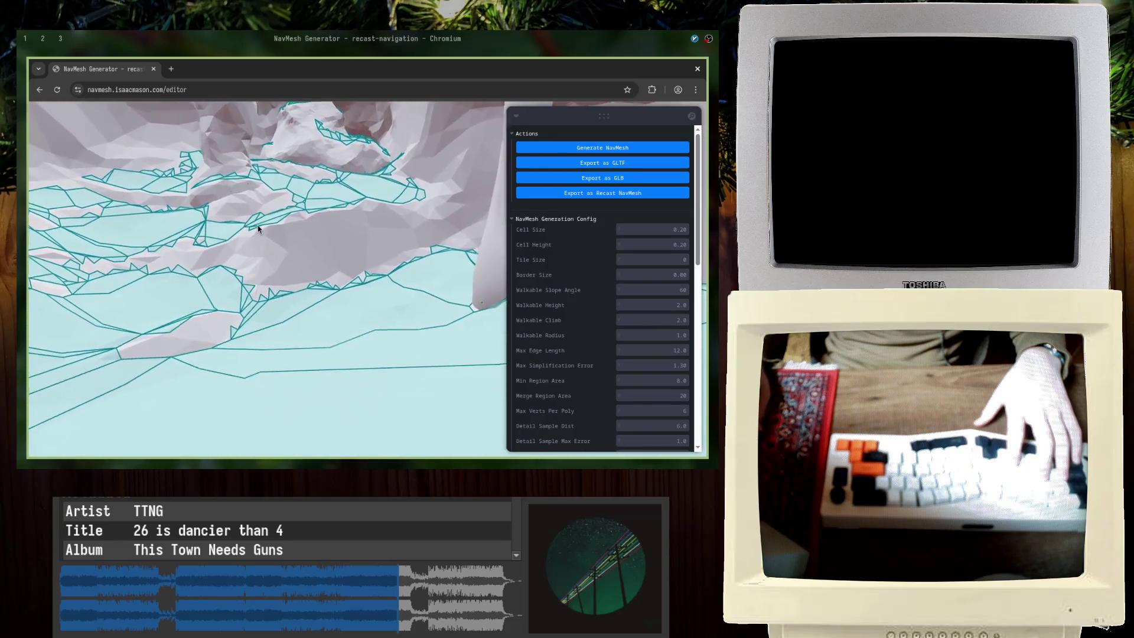
scroll(249, 223, "up", 2)
scroll(272, 228, "up", 2)
scroll(272, 228, "down", 3)
scroll(289, 235, "down", 2)
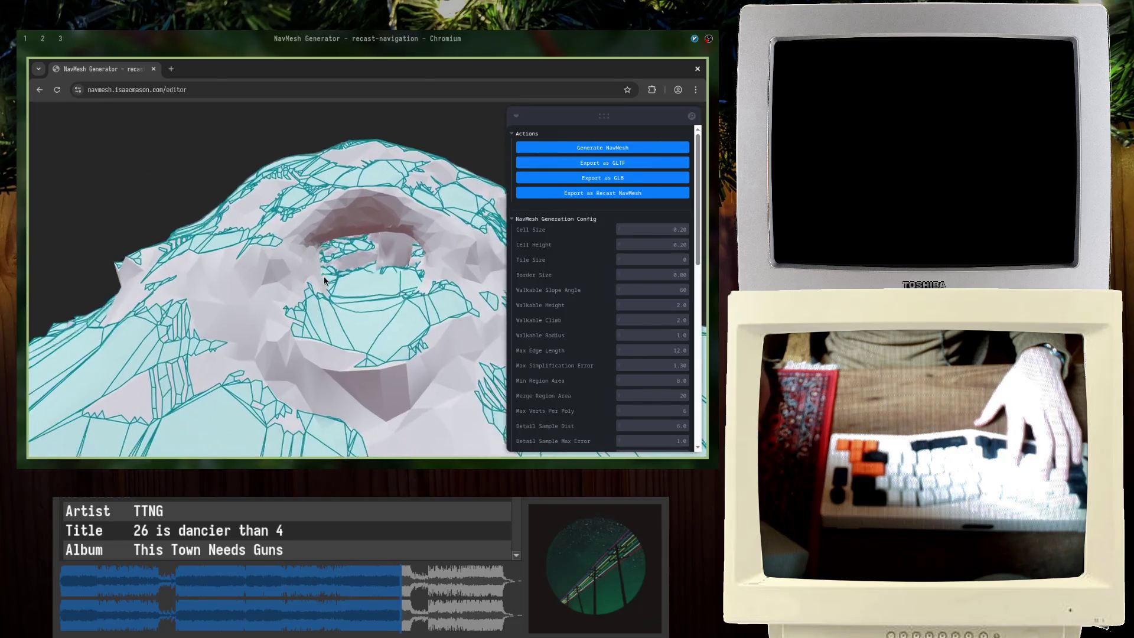
scroll(306, 241, "down", 2)
scroll(323, 248, "down", 2)
left_click_drag(339, 253, 331, 288)
scroll(399, 292, "down", 2)
scroll(528, 305, "down", 5)
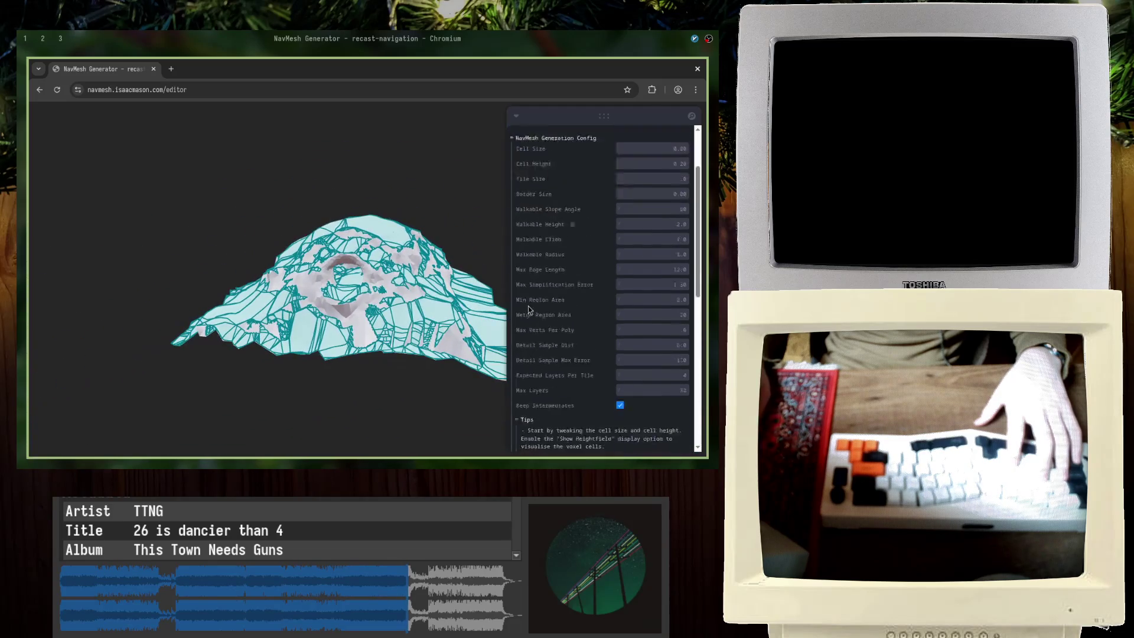
scroll(538, 274, "down", 5)
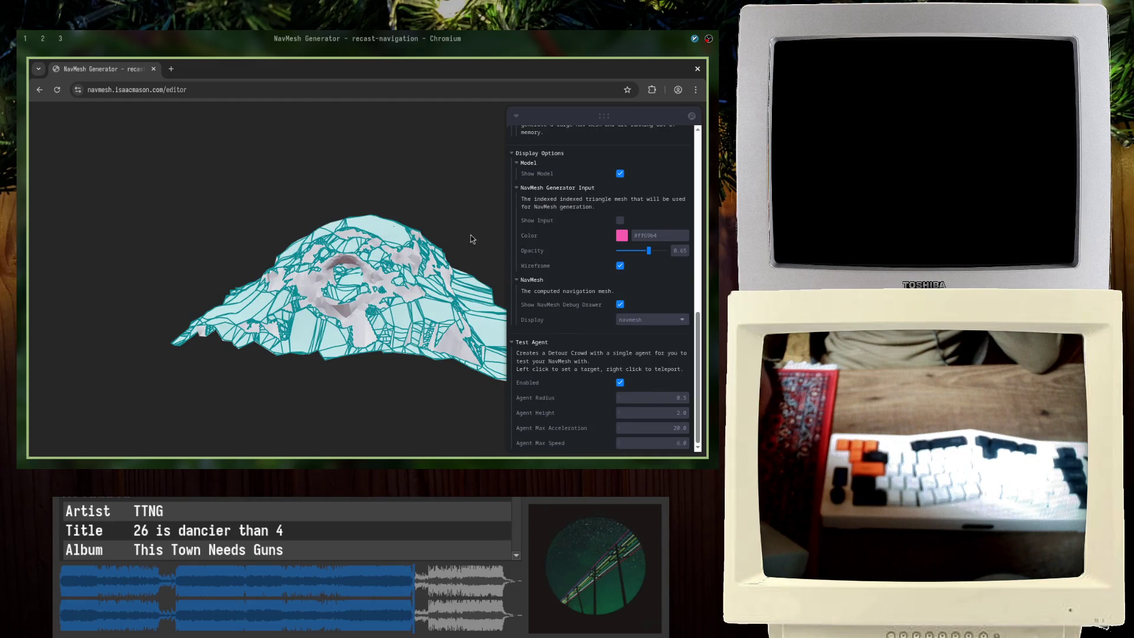
scroll(442, 271, "up", 2)
scroll(443, 270, "up", 2)
scroll(447, 280, "up", 3)
scroll(266, 285, "up", 2)
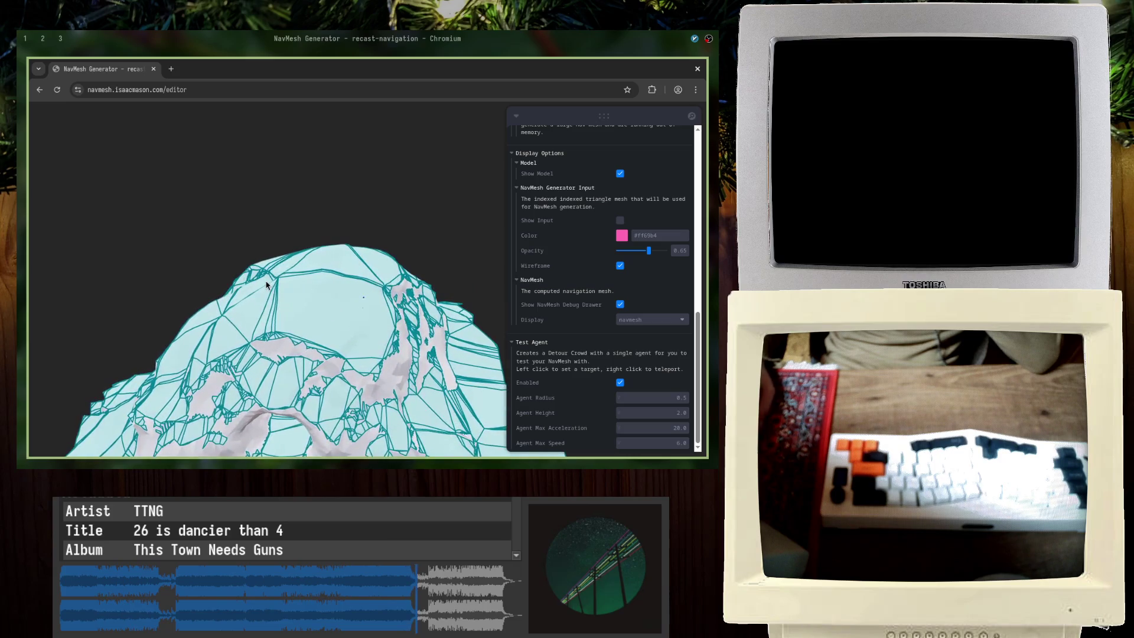
Step: Set the test agent's destination to a point inside the crater
mouse_move(328, 191)
left_mouse_down()
mouse_move(398, 173)
mouse_move(278, 197)
left_mouse_up()
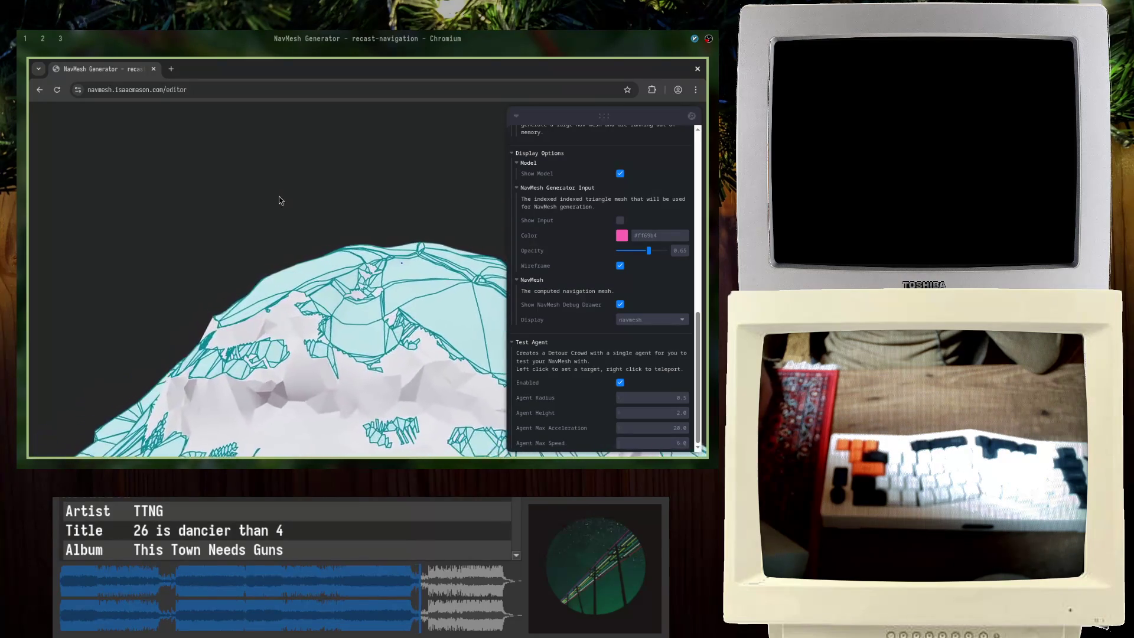
scroll(279, 199, "down", 3)
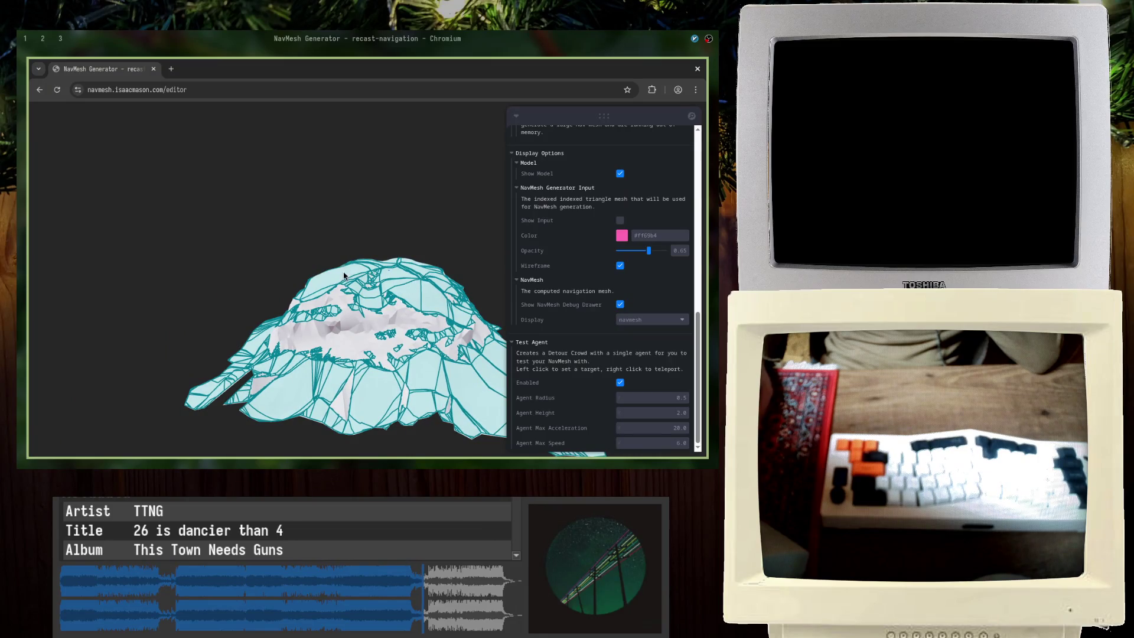
mouse_move(344, 276)
left_mouse_down()
mouse_move(348, 221)
mouse_move(393, 303)
mouse_move(404, 243)
mouse_move(376, 220)
left_mouse_up()
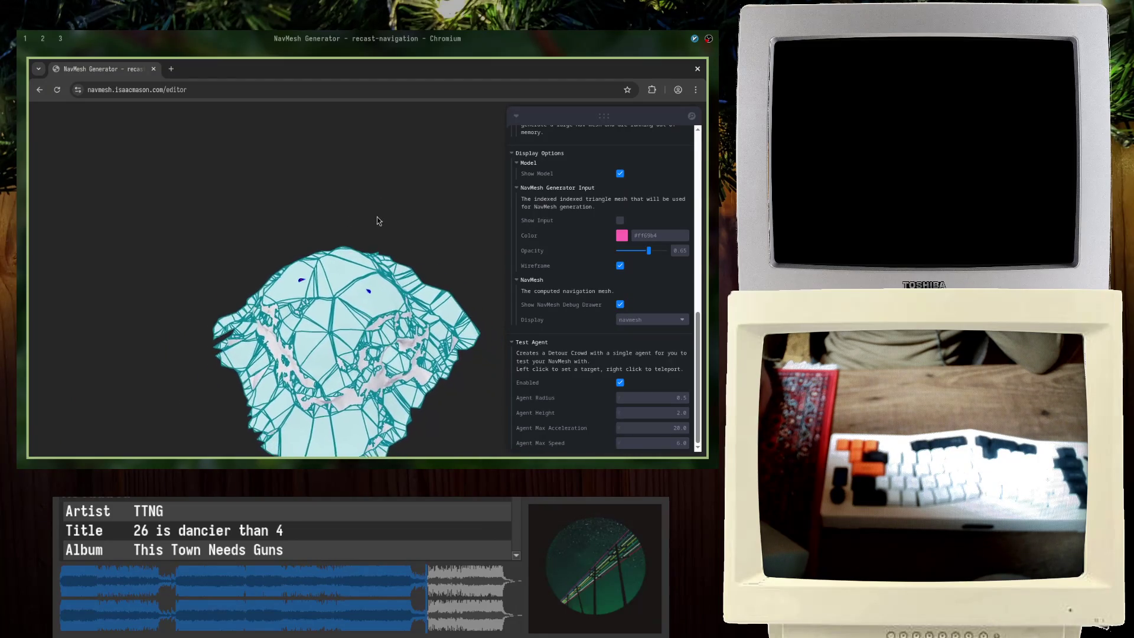
left_click_drag(398, 169, 292, 319)
scroll(278, 348, "up", 3)
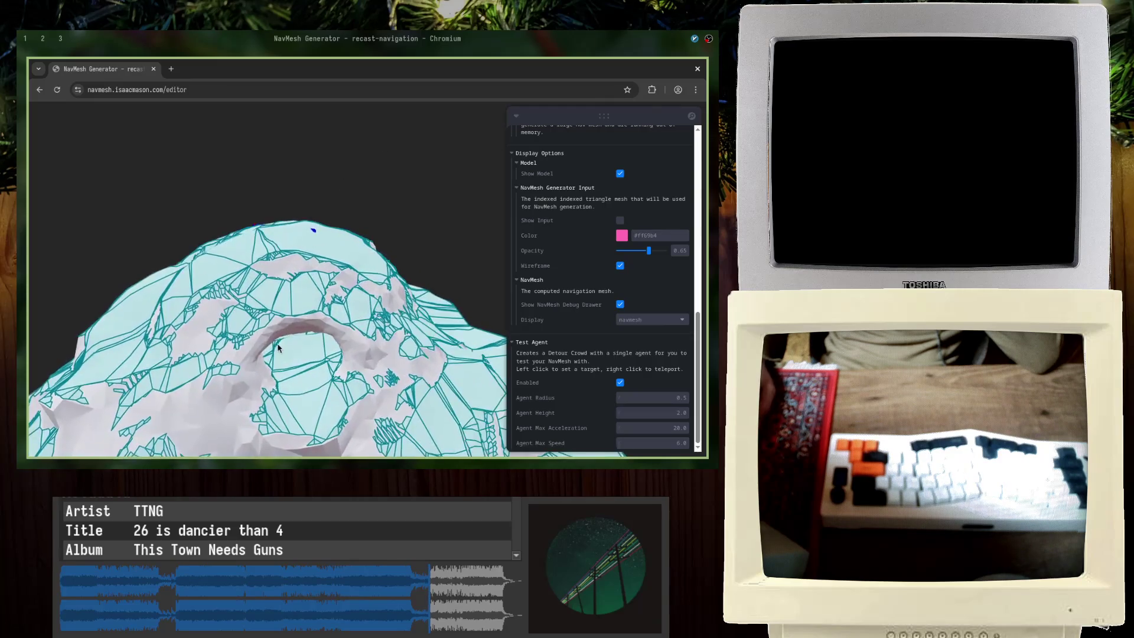
left_click(291, 305)
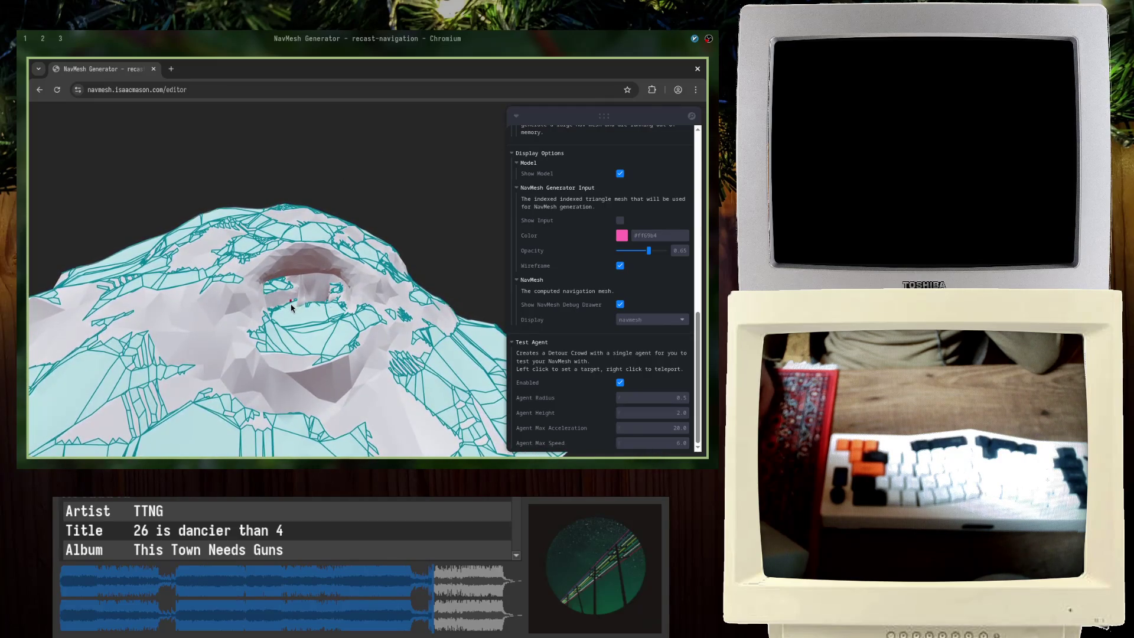
left_click_drag(416, 159, 395, 221)
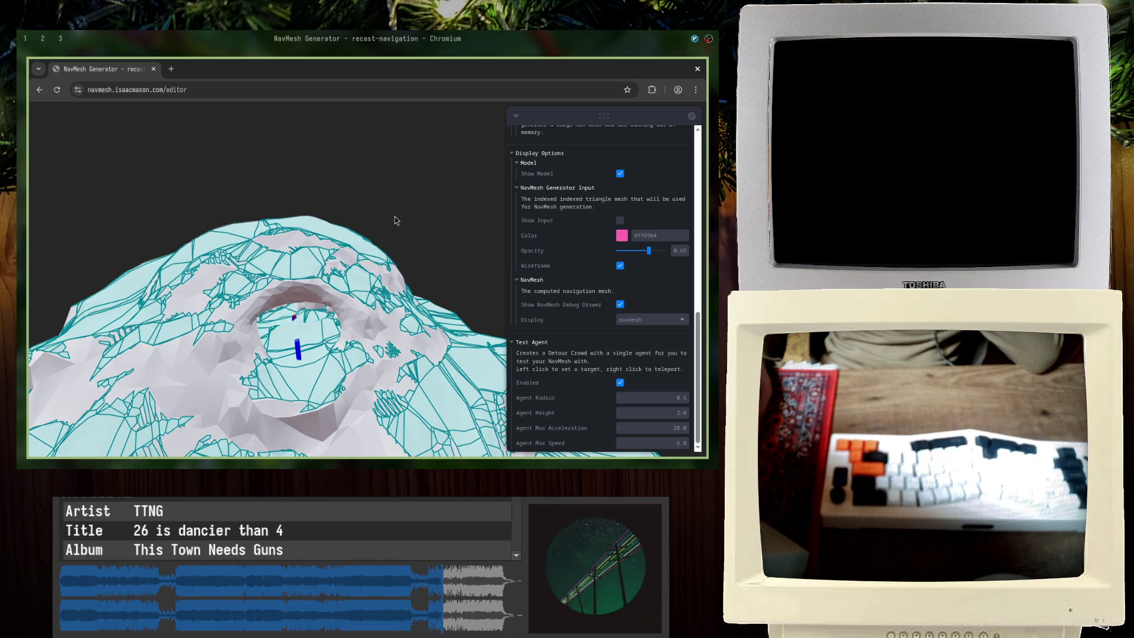
left_click_drag(376, 277, 301, 372)
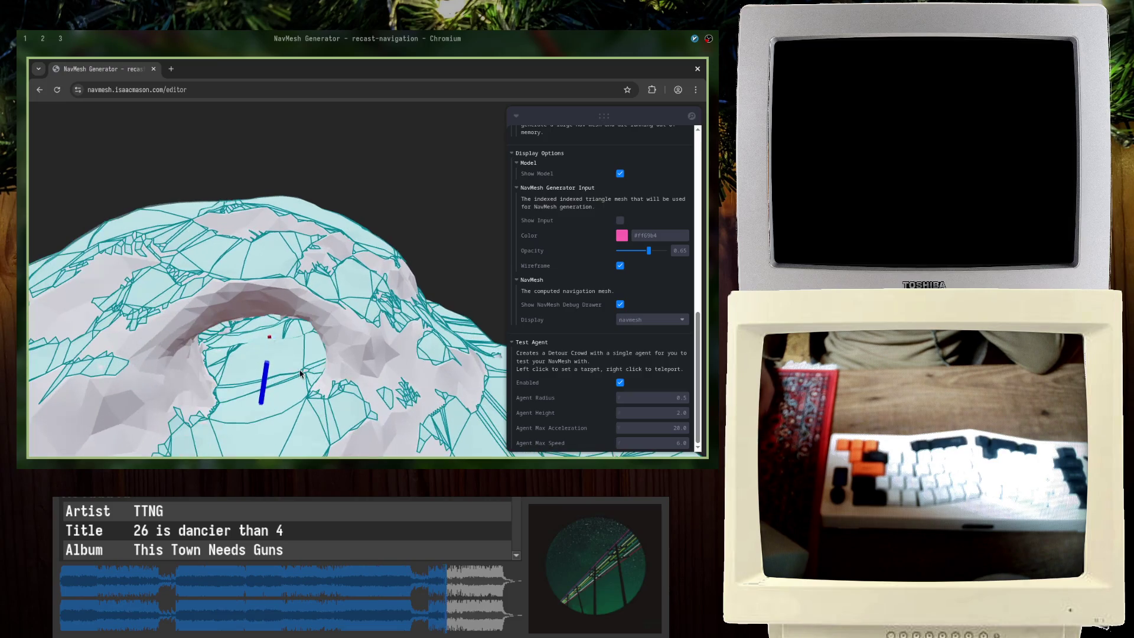
scroll(532, 328, "up", 5)
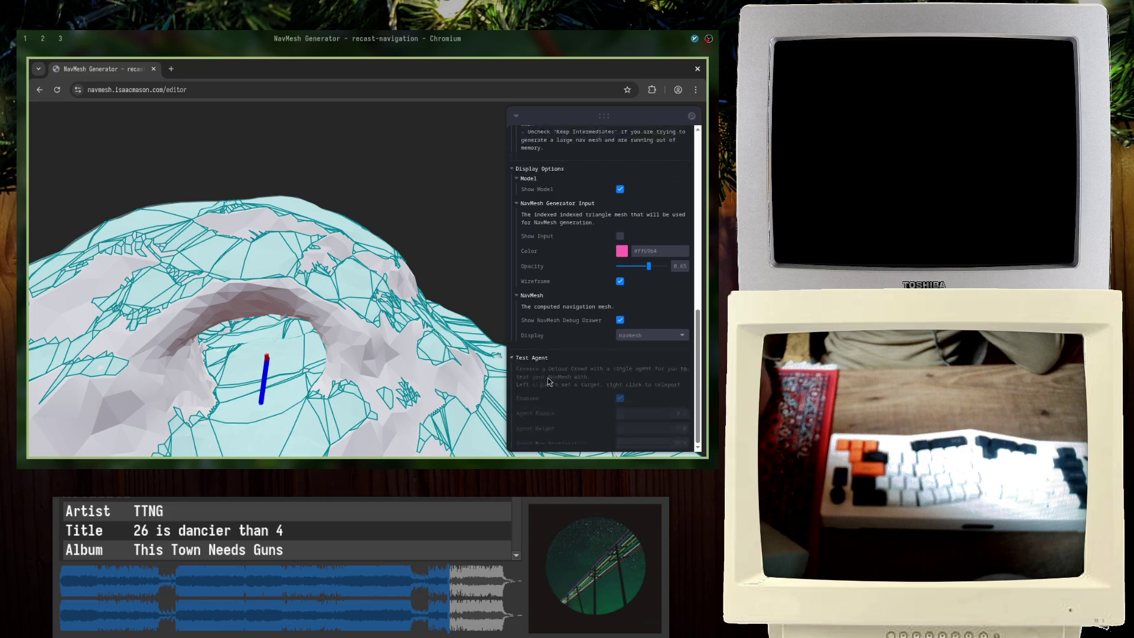
scroll(572, 256, "up", 5)
scroll(573, 377, "down", 5)
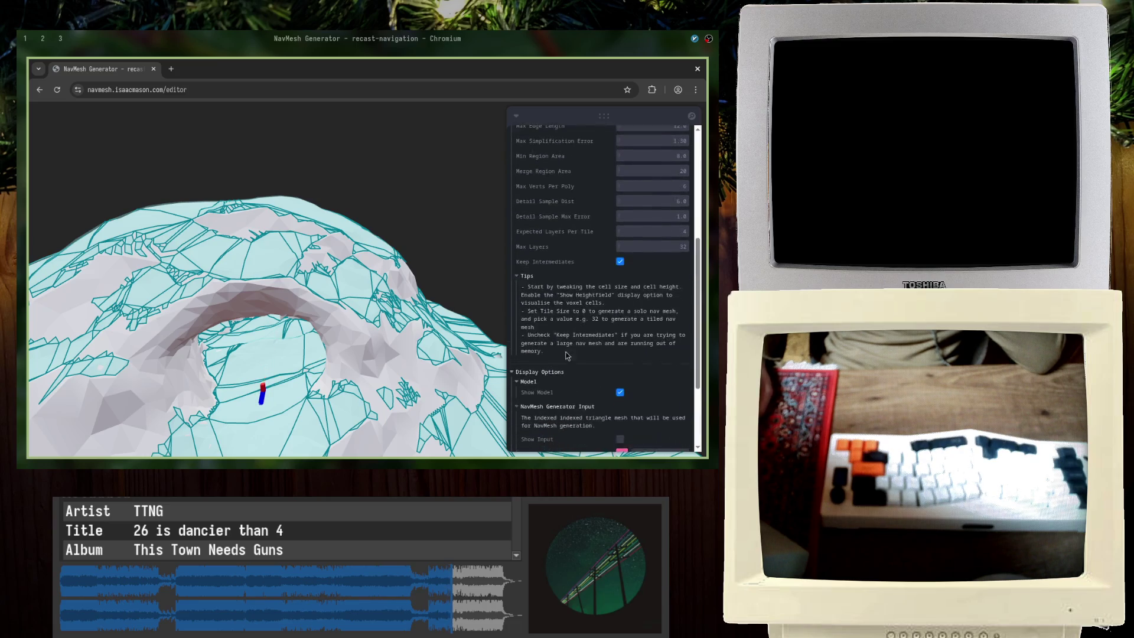
scroll(558, 257, "up", 5)
scroll(556, 259, "down", 2)
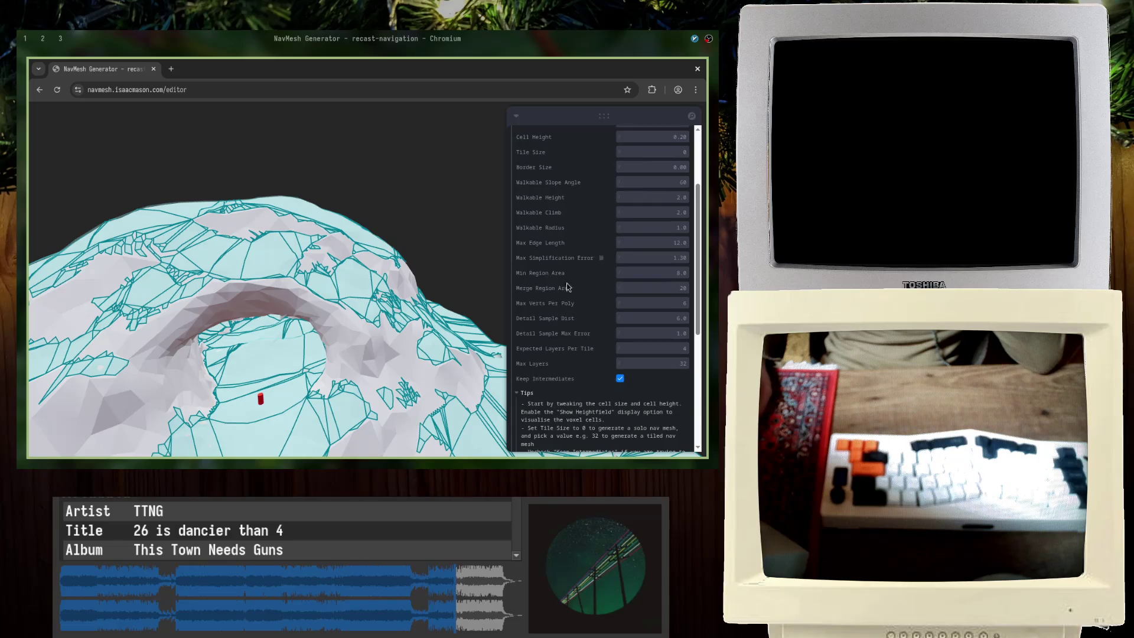
left_click_drag(416, 177, 436, 228)
scroll(591, 299, "up", 3)
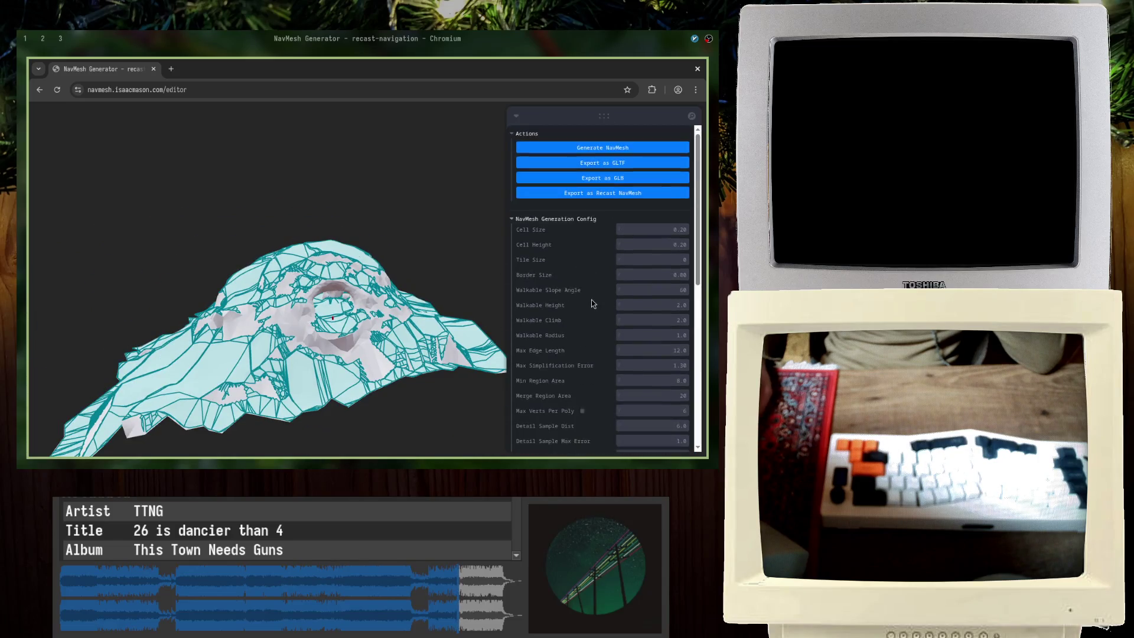
Step: Turn off Keep Intermediates in the NavMesh Generation Config
left_click(560, 222)
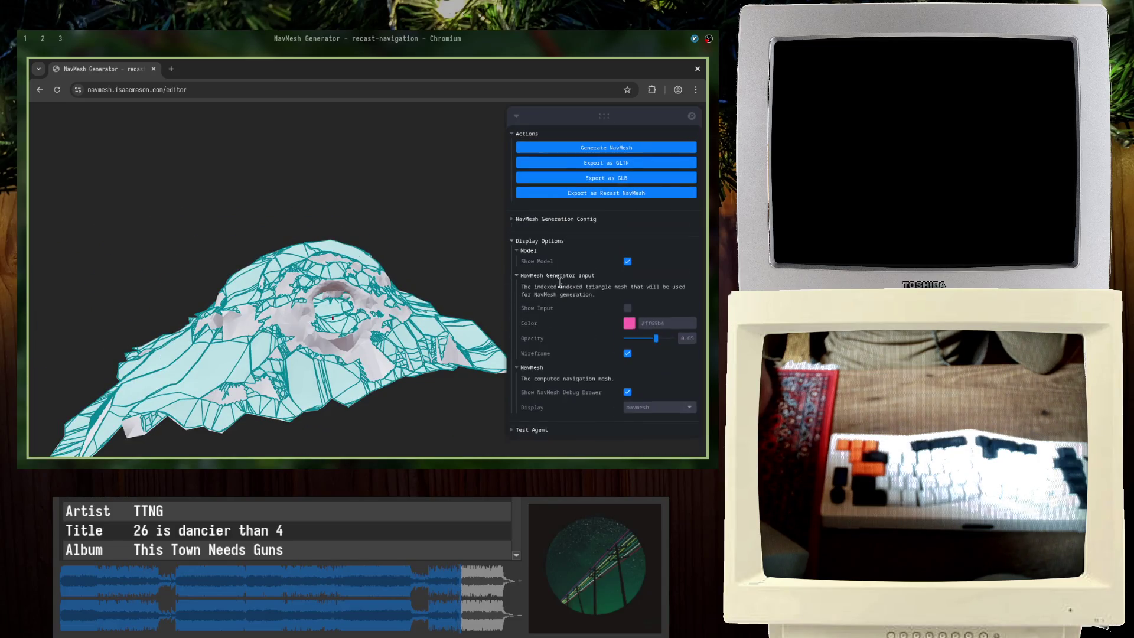
left_click(538, 241)
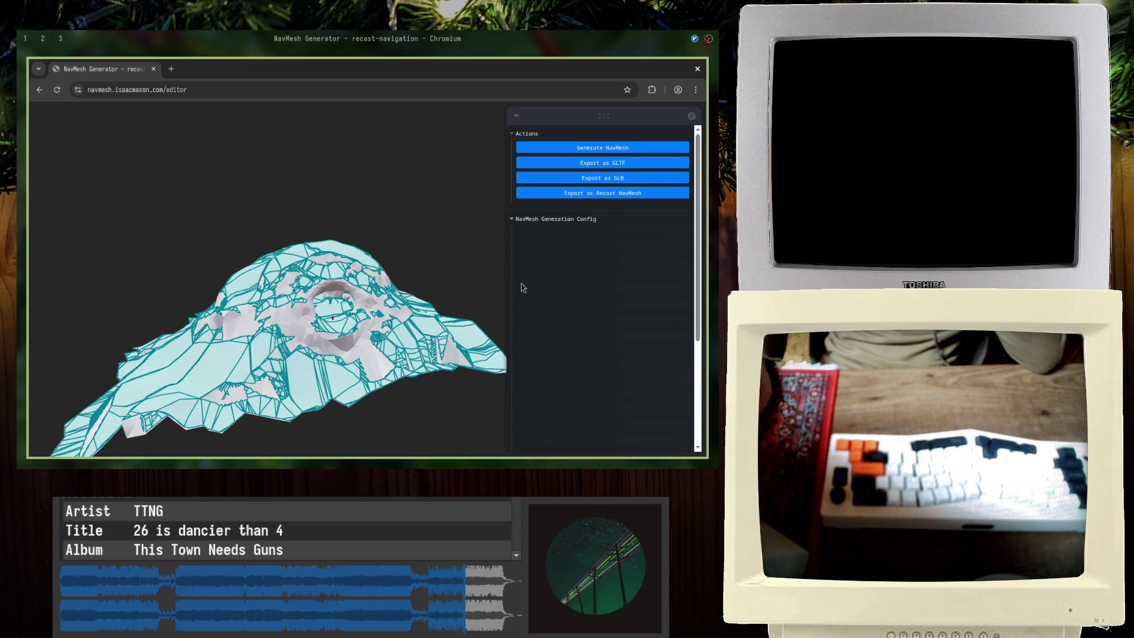
left_click(537, 218)
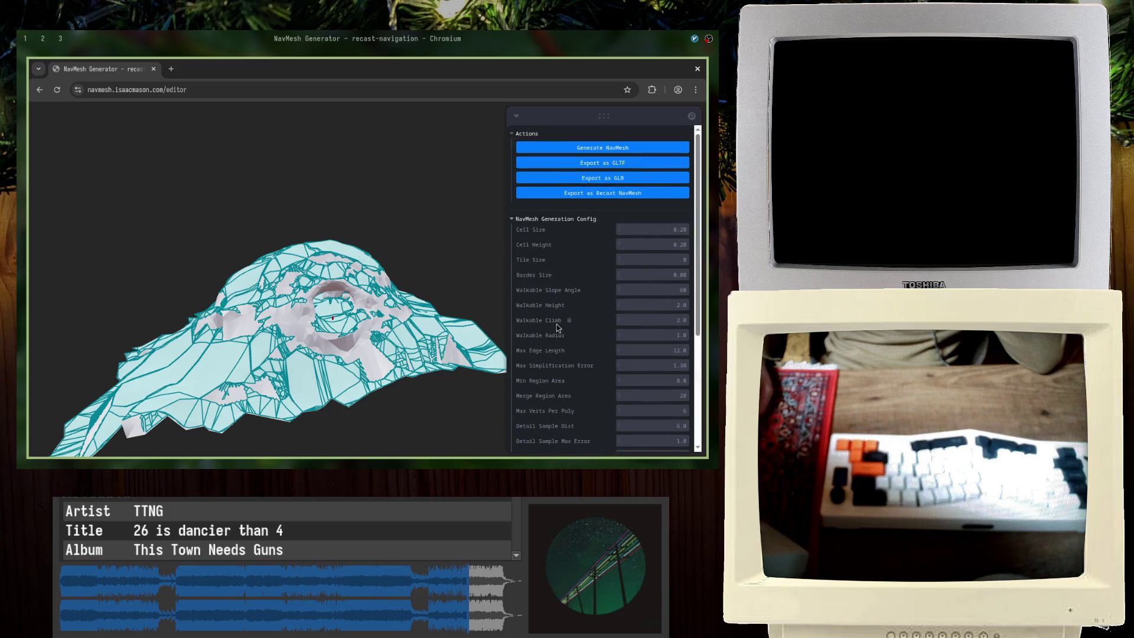
scroll(556, 325, "down", 2)
scroll(551, 401, "down", 1)
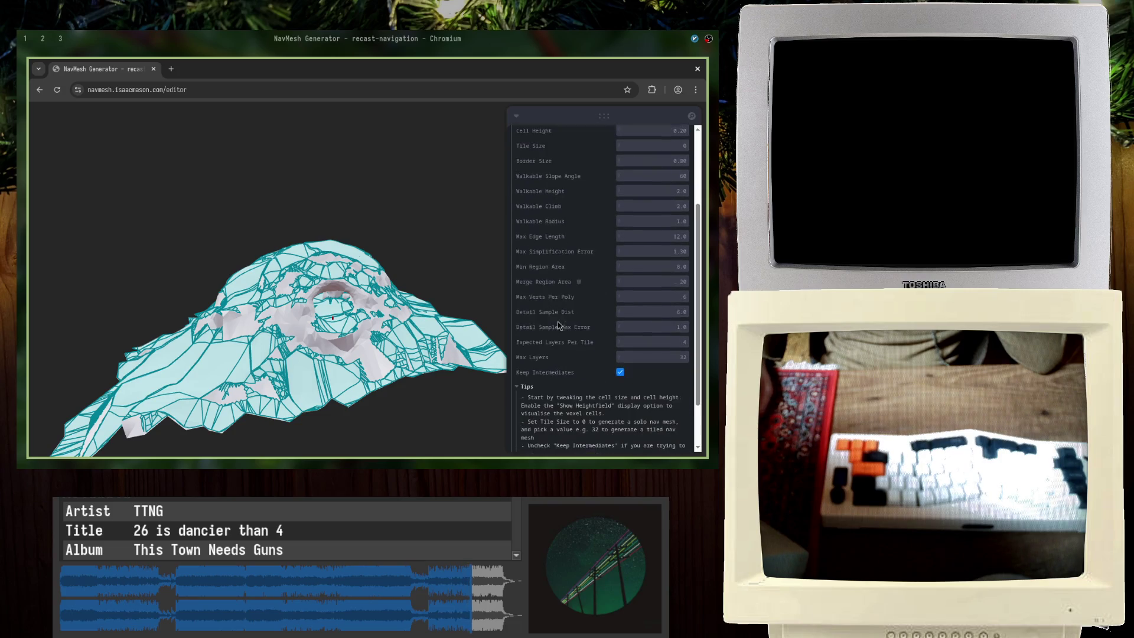
left_click(619, 376)
scroll(594, 381, "down", 2)
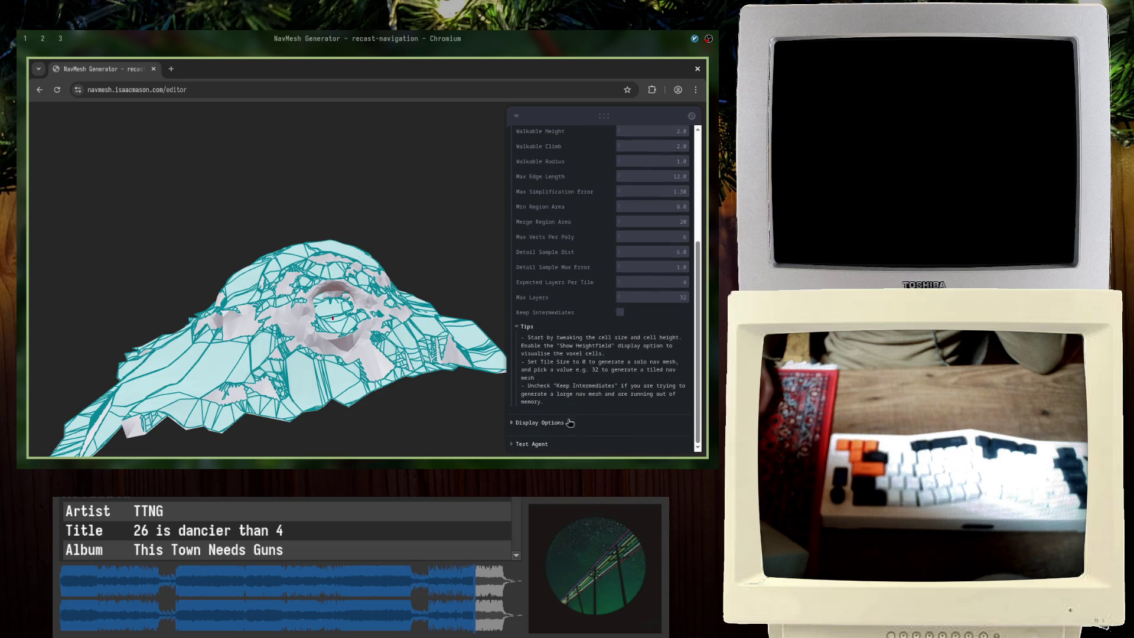
scroll(570, 354, "up", 3)
scroll(558, 266, "up", 2)
left_click(544, 219)
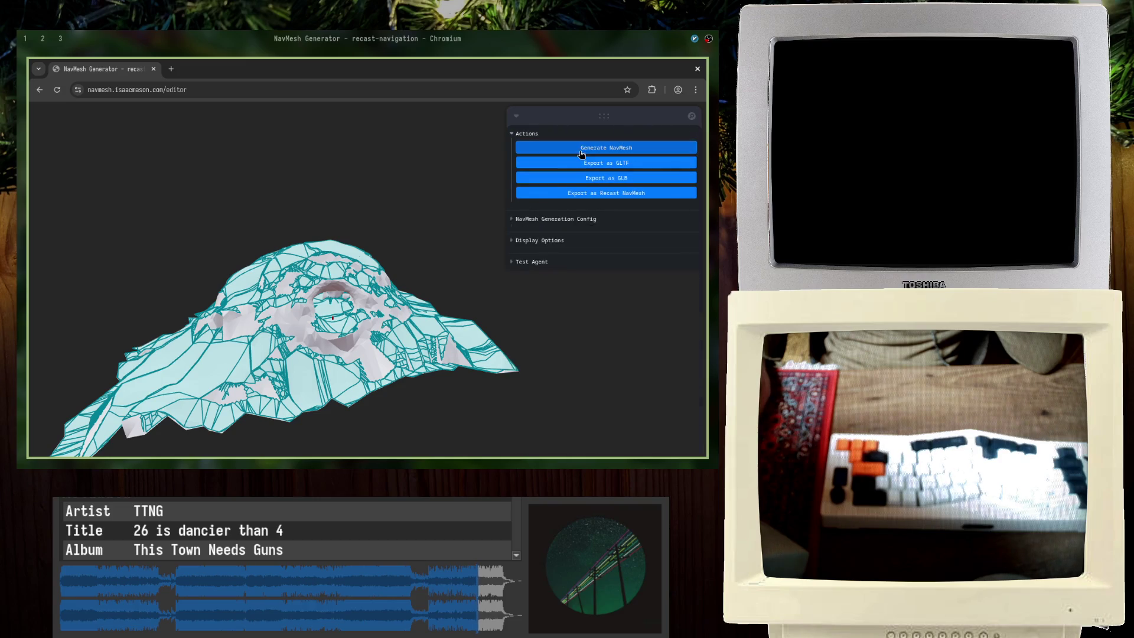
left_click_drag(477, 187, 451, 191)
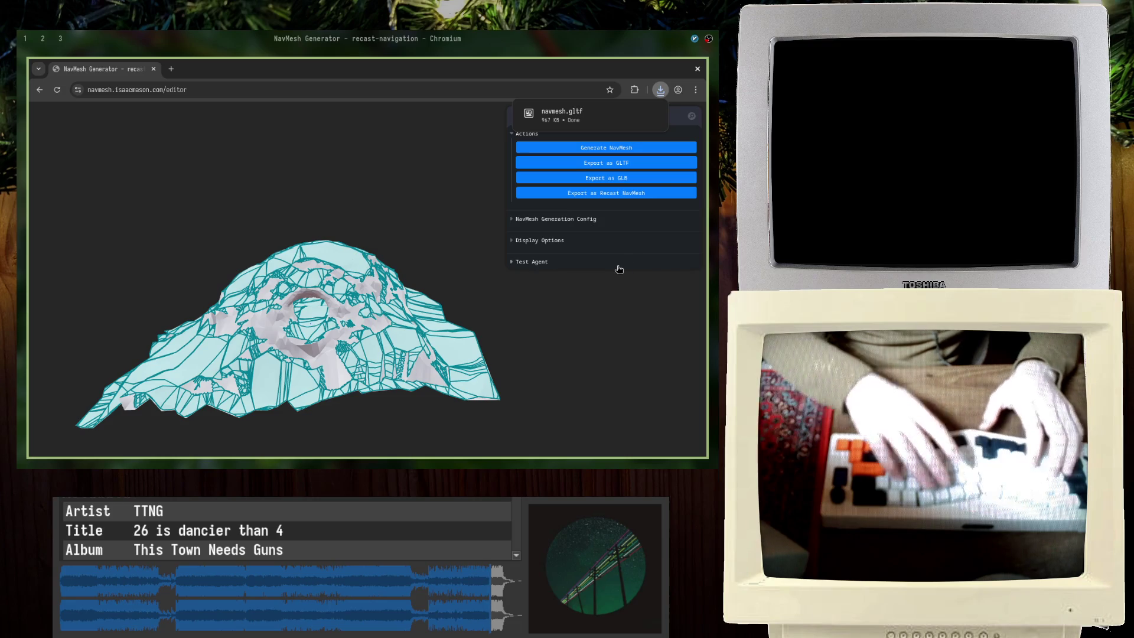
Step: Switch from Chromium to the workspace with the RockyLands_Exploration_v2 Godot window
key("alt+Tab")
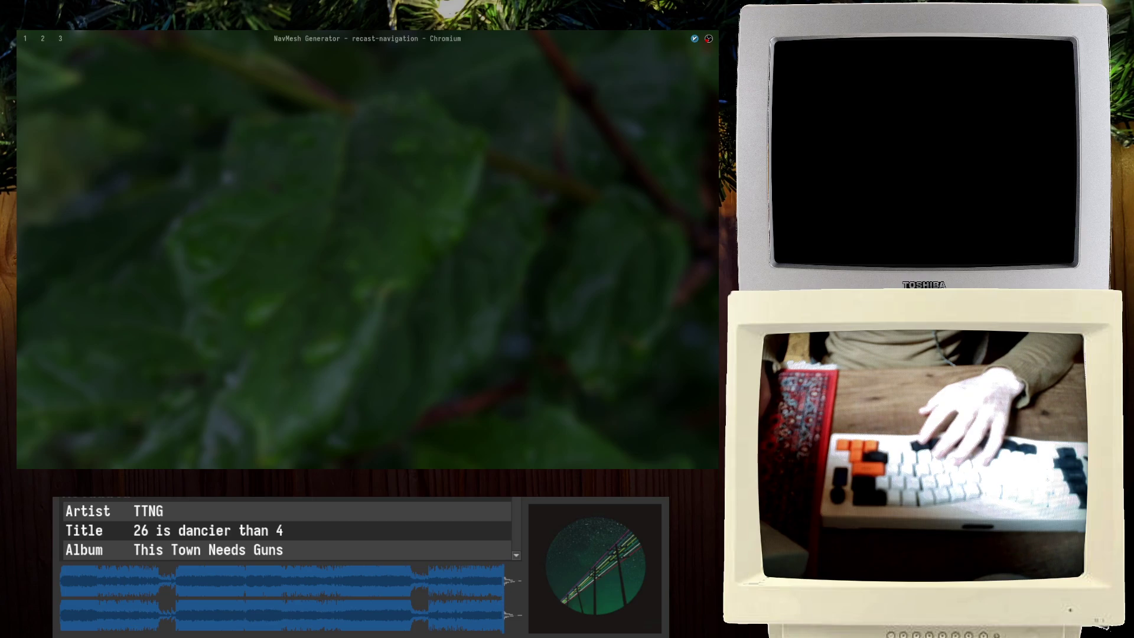
key("alt+Tab")
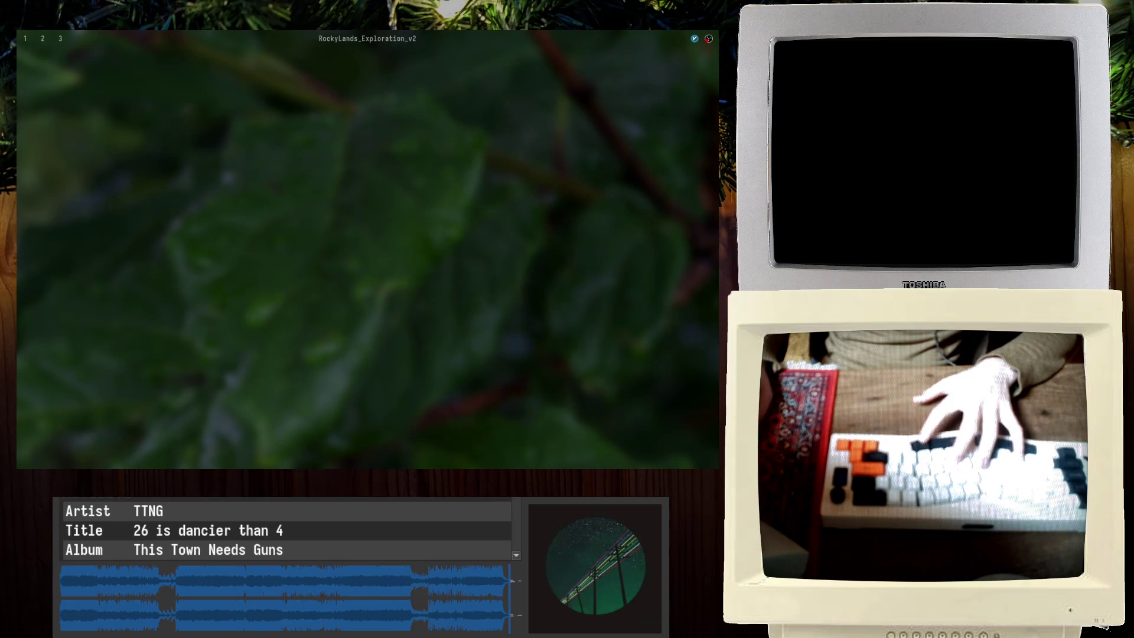
key("super+3")
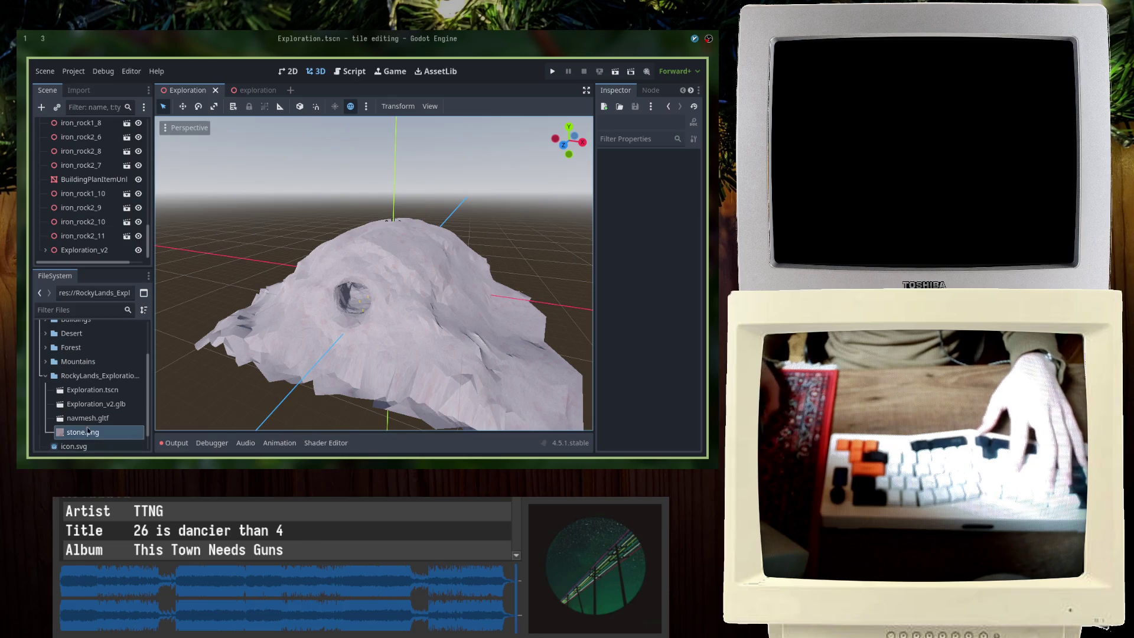
Step: Add navmesh.gltf from FileSystem as a node in the Exploration scene
left_click_drag(87, 417, 122, 154)
left_click_drag(92, 259, 94, 257)
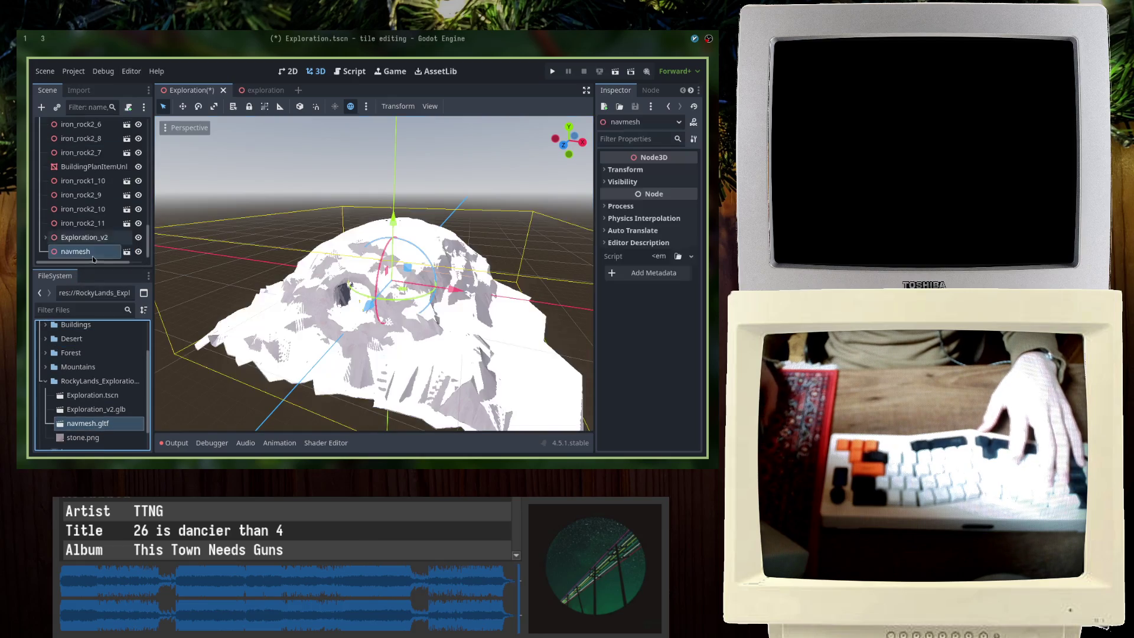
middle_click_drag(391, 294, 436, 279)
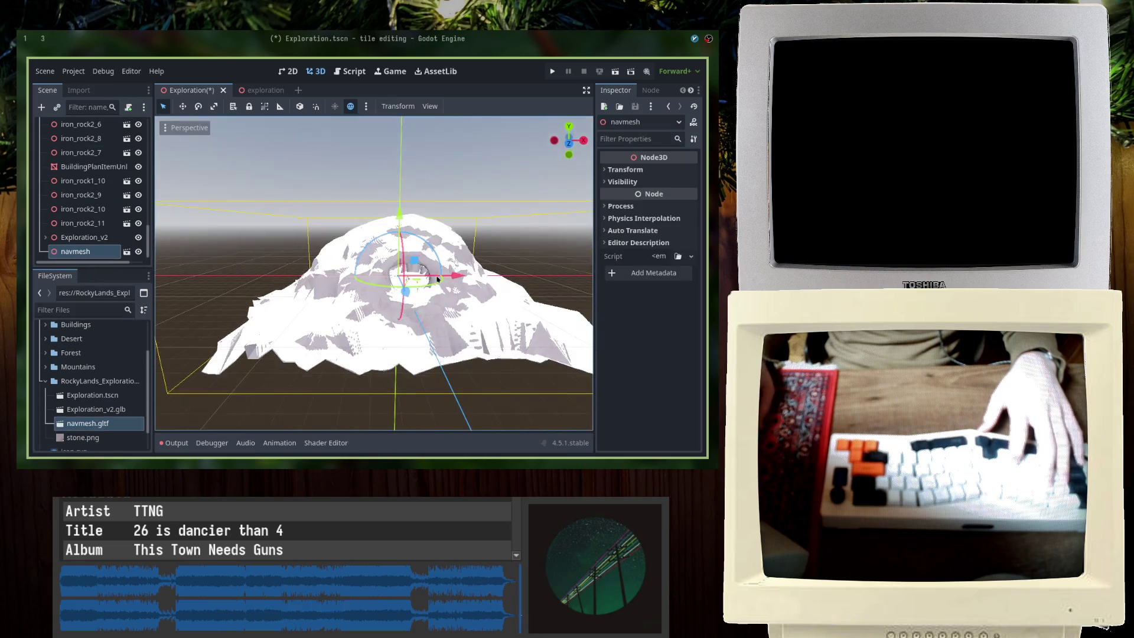
Step: Inspect navmesh.gltf as its own scene via Open Anyway, close it, and move to an empty workspace
left_click(127, 250)
left_click(367, 263)
scroll(366, 262, "down", 10)
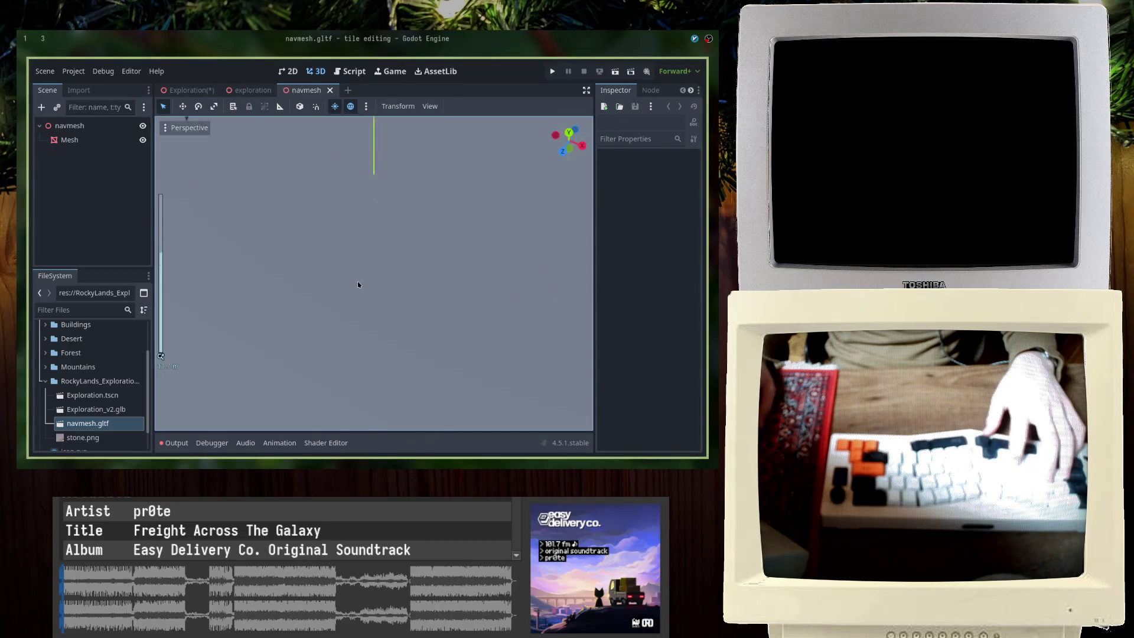
mouse_move(372, 304)
middle_mouse_down()
mouse_move(249, 217)
mouse_move(363, 270)
middle_mouse_up()
scroll(249, 217, "up", 5)
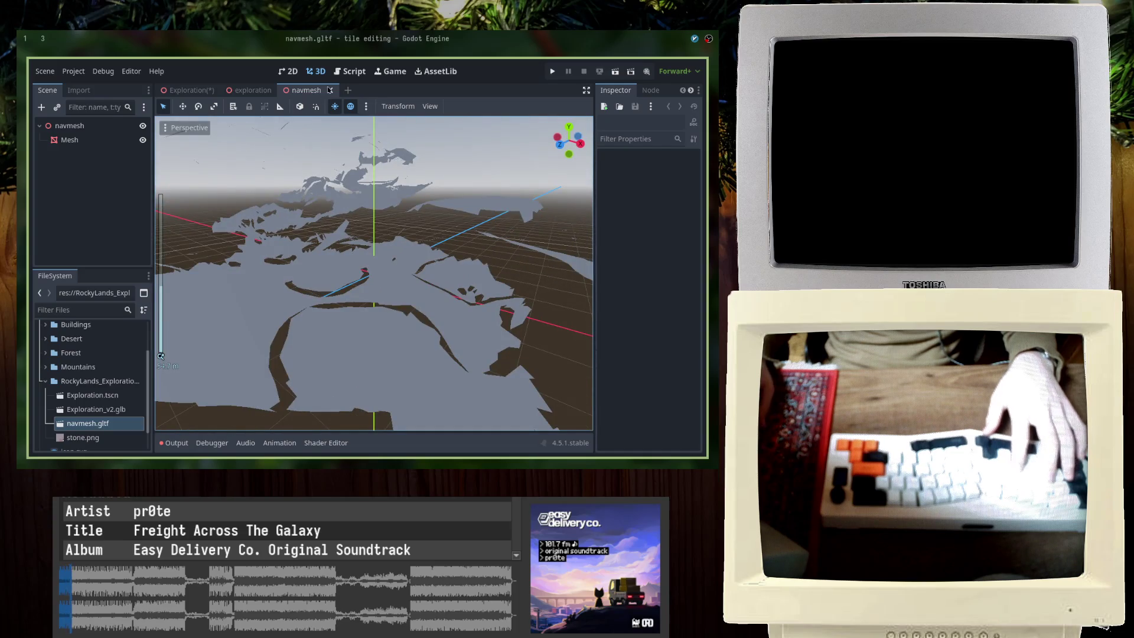
left_click(329, 90)
key("super+2")
key("super+3")
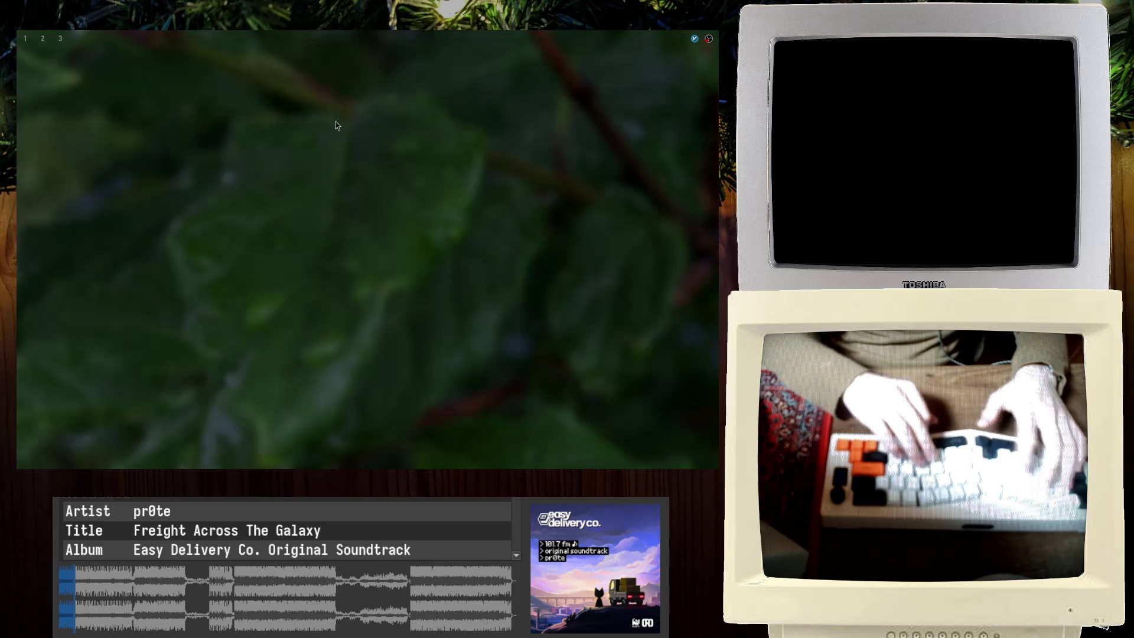
Step: Launch Blender and delete the default cube, camera and light
key("super+d")
type("ble d")
key("Return")
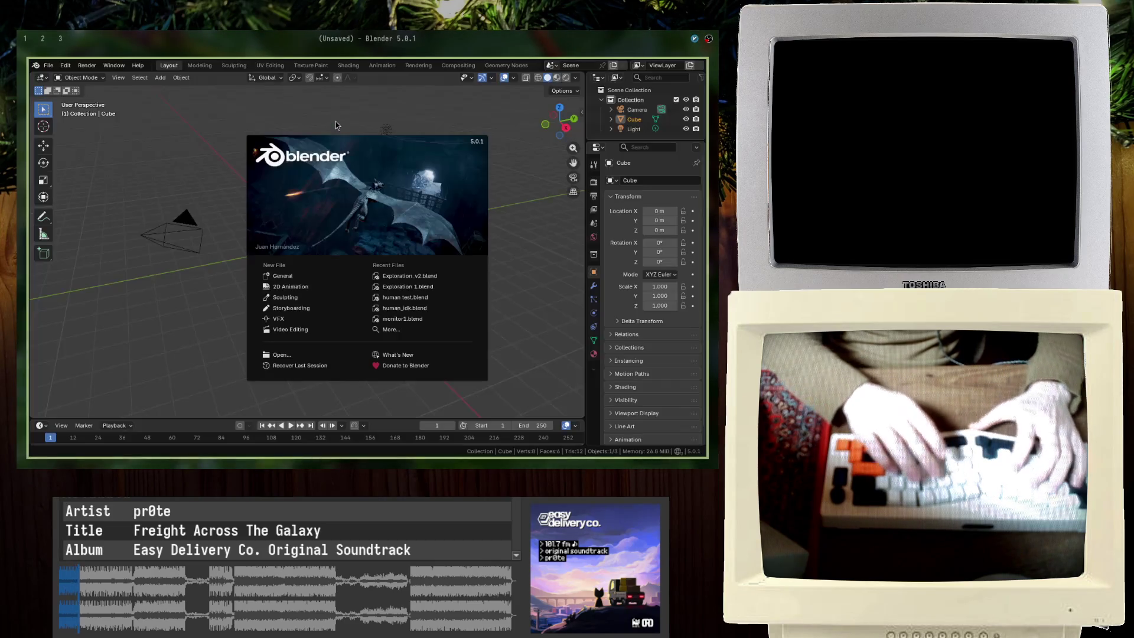
key("super+Right")
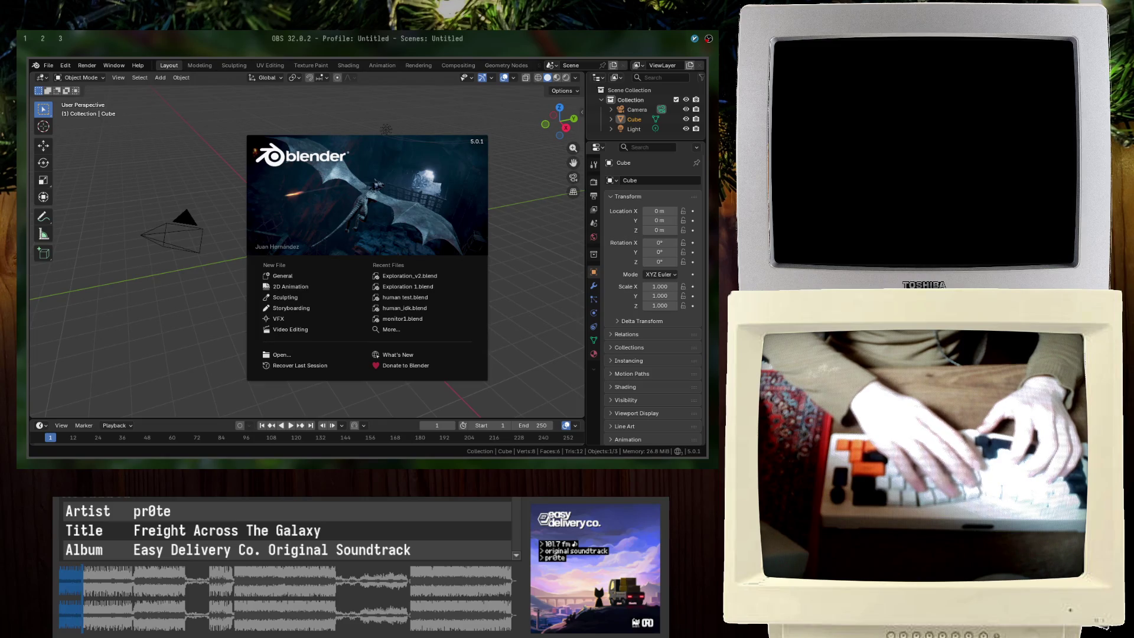
left_click(327, 278)
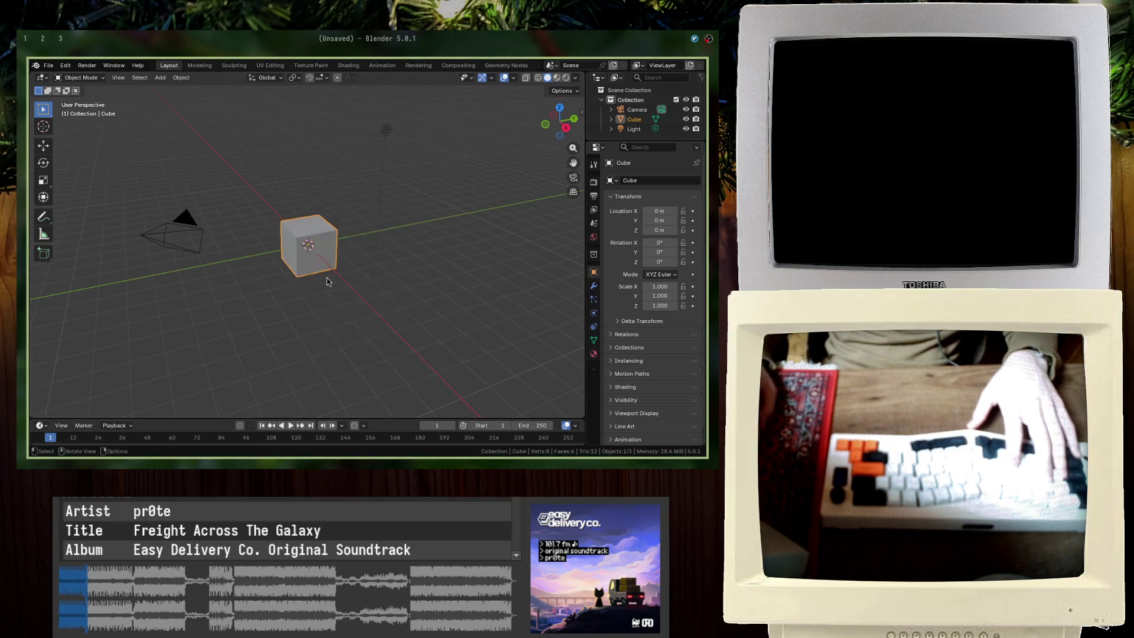
key("a")
key("Delete")
Step: Import navmesh.gltf as Mesh_0 via File > Import > glTF 2.0 and enter Edit Mode
left_click(49, 65)
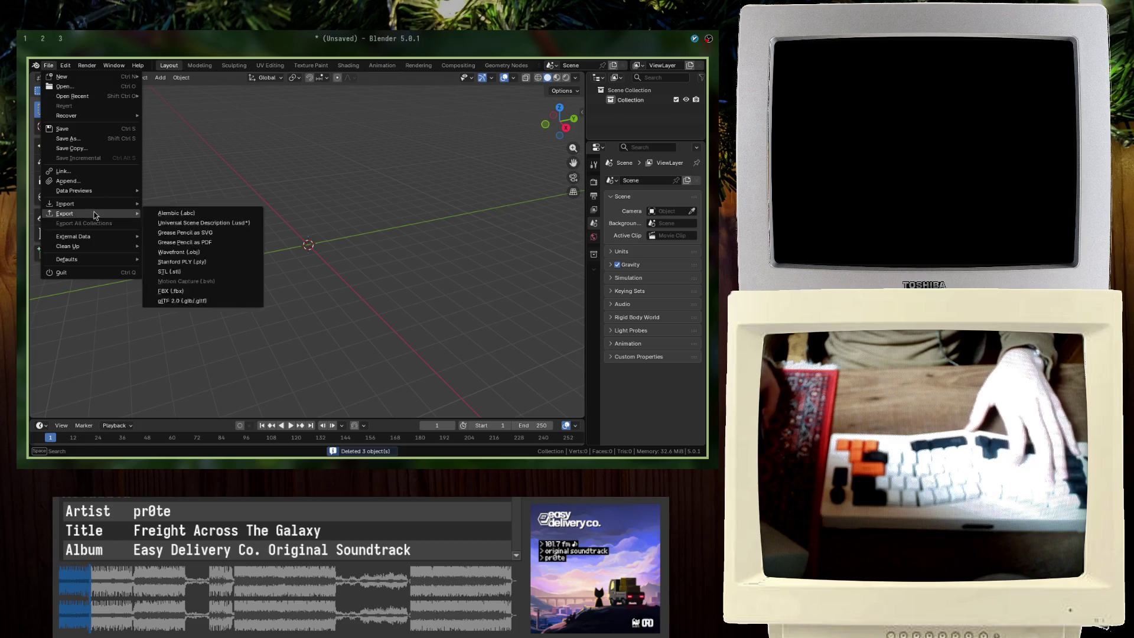
mouse_move(65, 204)
left_click(200, 301)
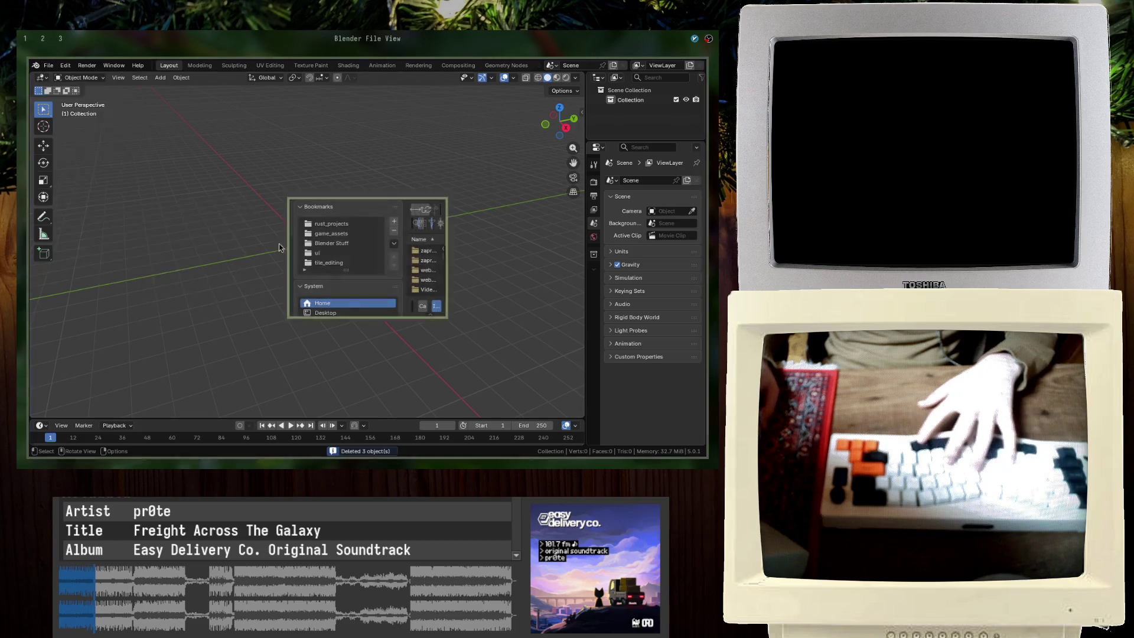
key("Escape")
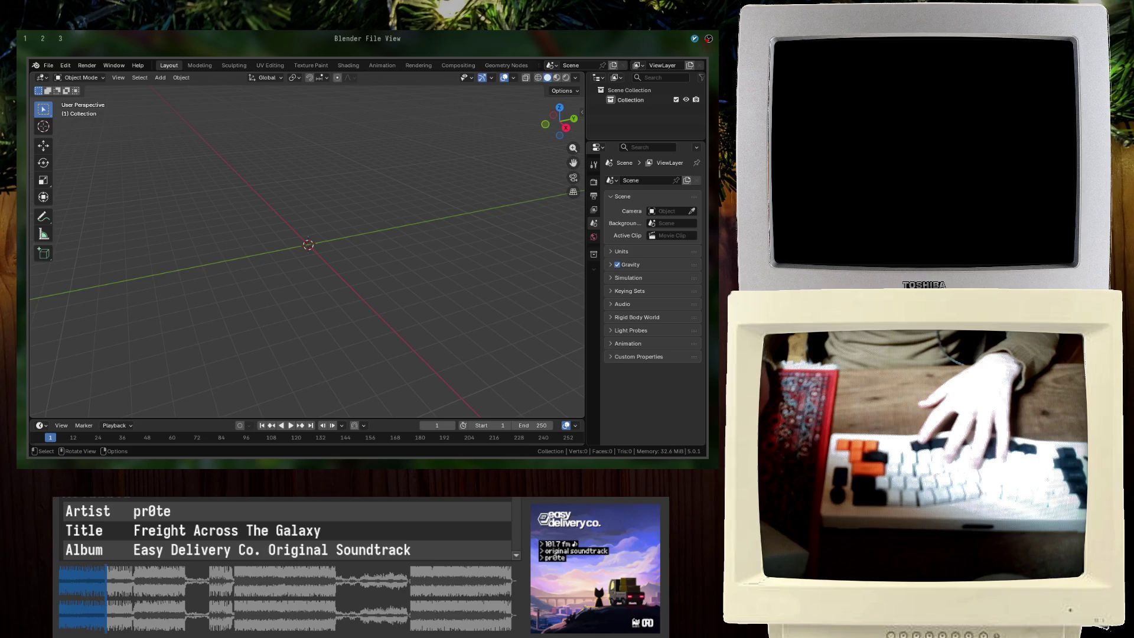
scroll(266, 195, "down", 5)
key("Tab")
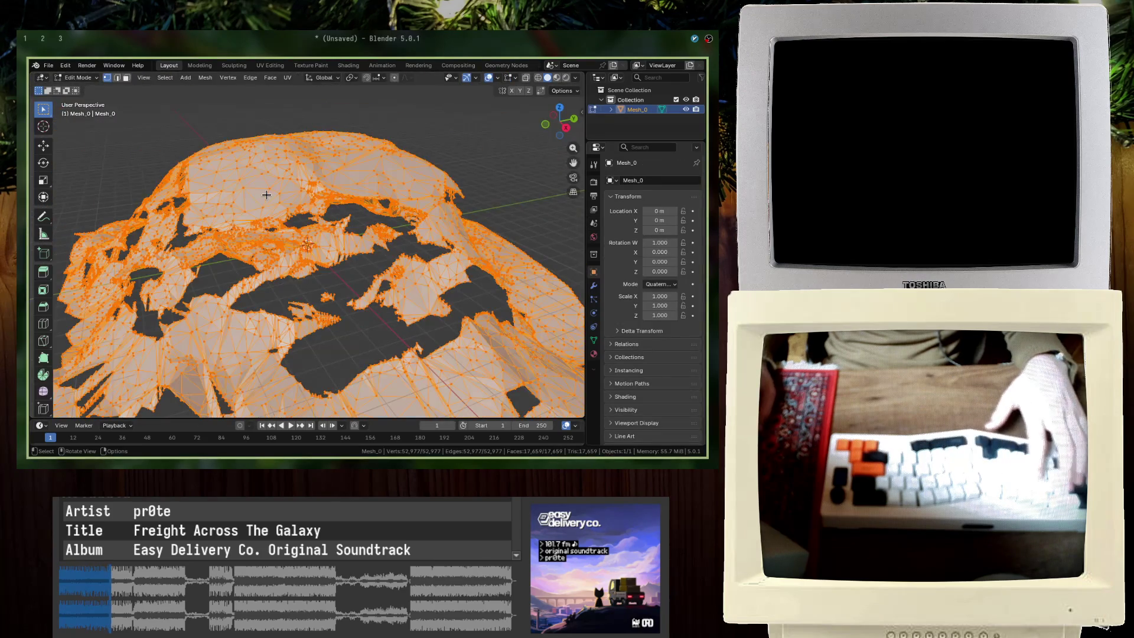
Step: Shade the imported navmesh smooth in Object Mode
right_click(266, 194)
key("Escape")
key("Tab")
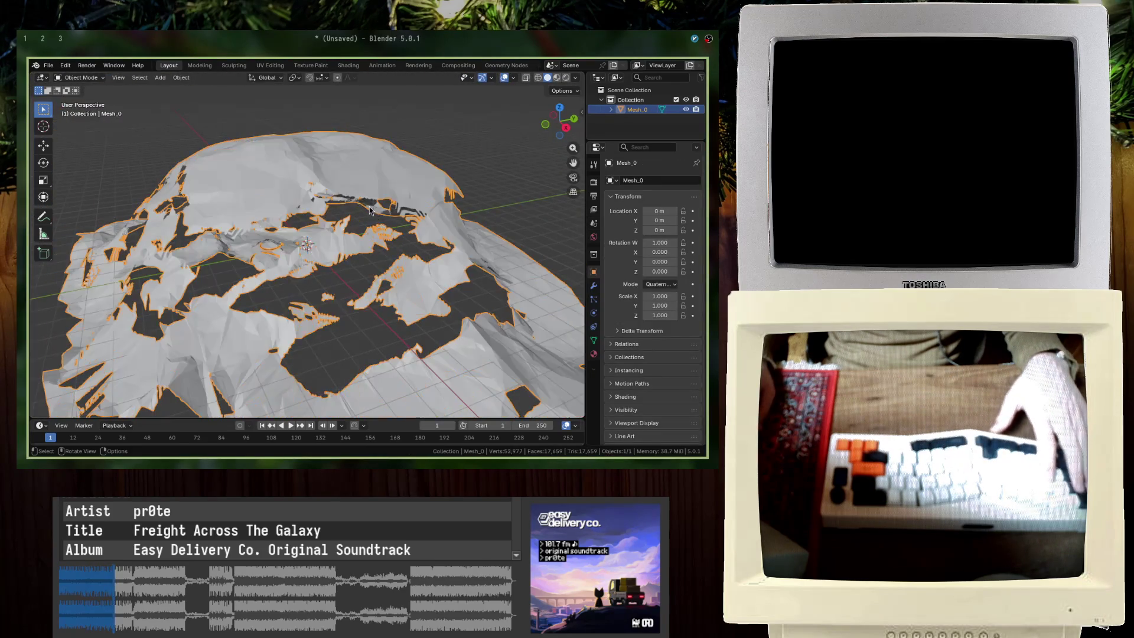
right_click(361, 204)
left_click(362, 203)
middle_click_drag(330, 267, 294, 290)
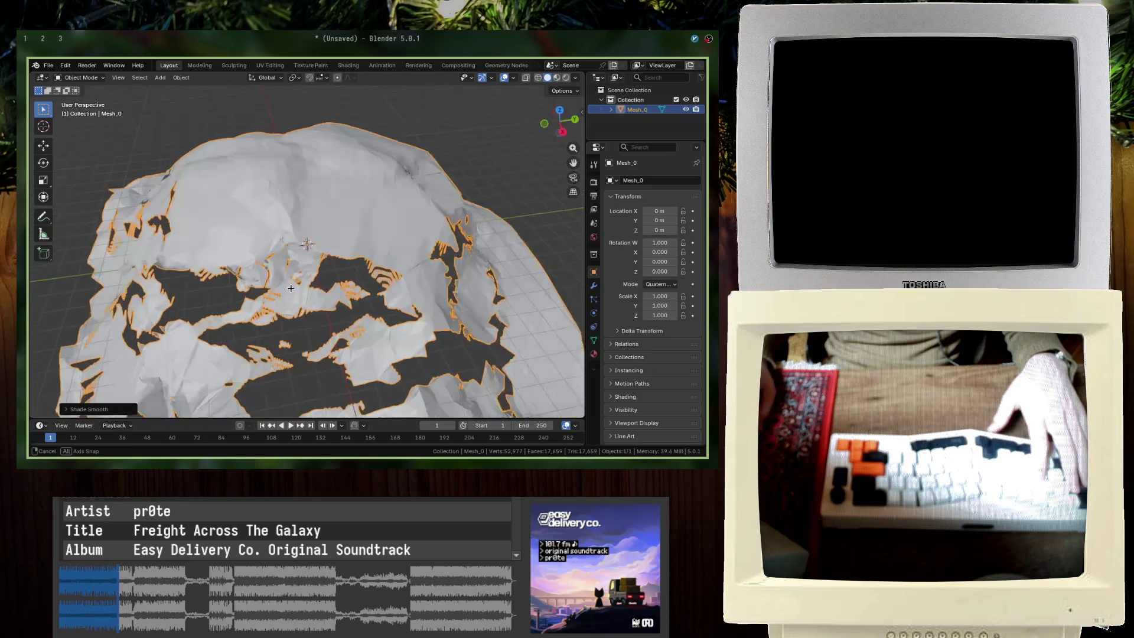
Step: Merge the navmesh's duplicate vertices by distance and shade it smooth again
key("Tab")
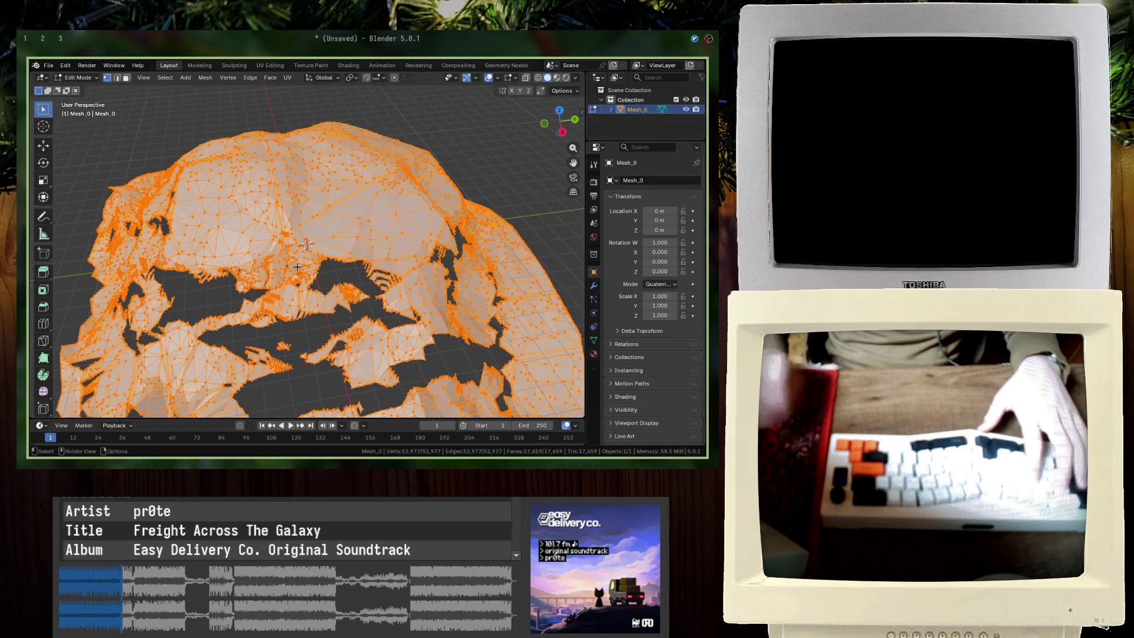
key("m")
key("Return")
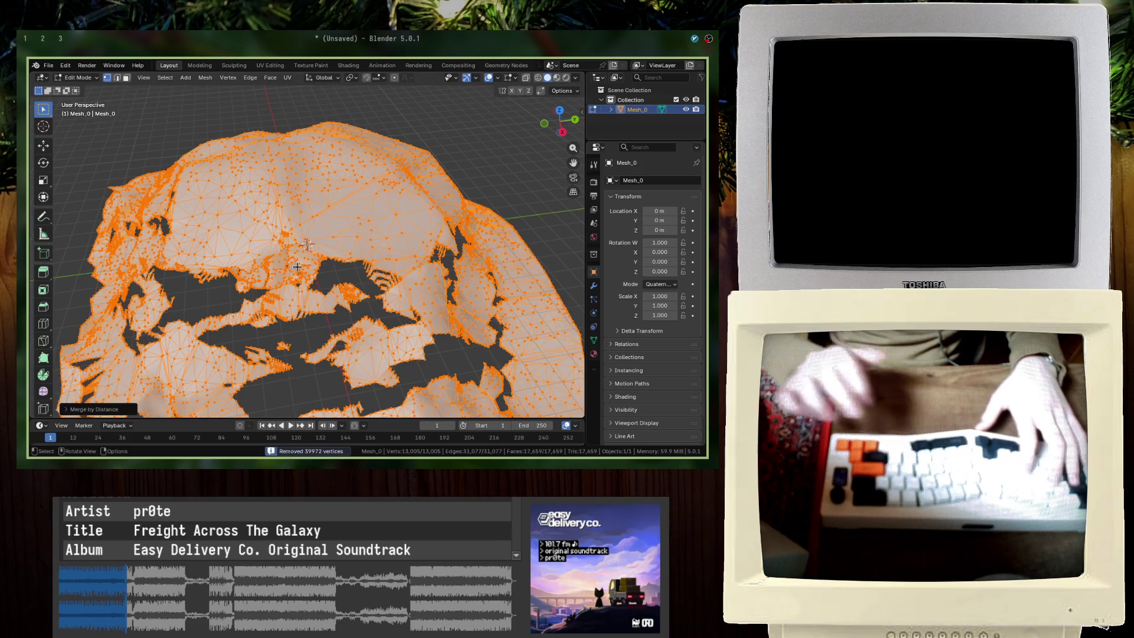
key("Tab")
right_click(297, 266)
left_click(297, 267)
middle_click_drag(416, 215, 457, 251)
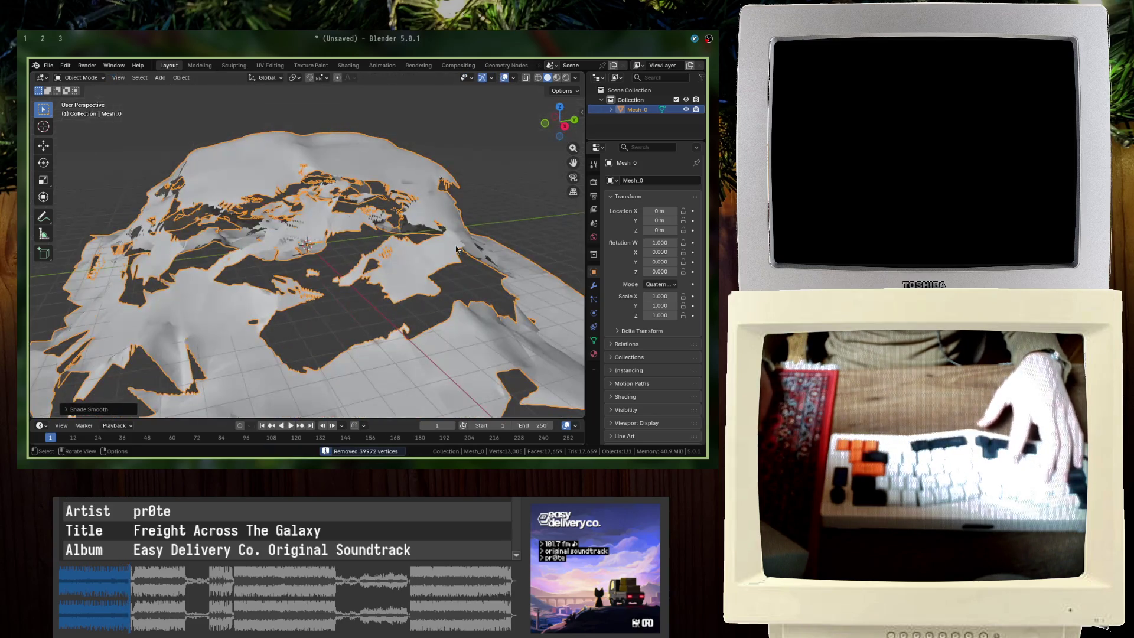
left_click(593, 286)
left_click(633, 183)
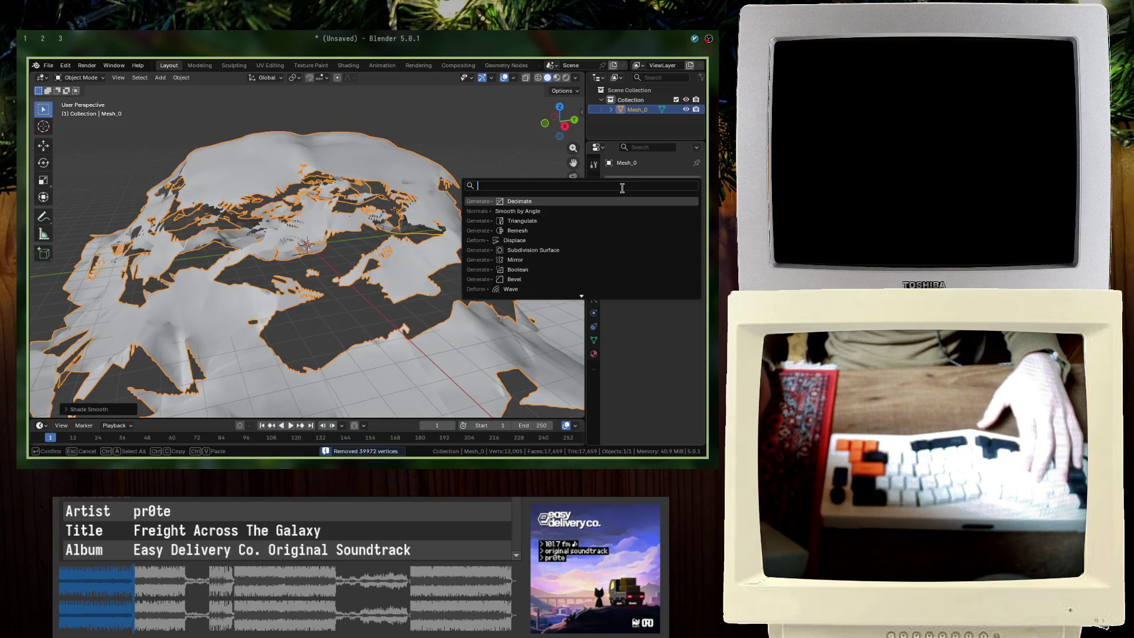
Step: Add a Decimate modifier and lower its ratio to coarsen the navmesh
left_click(609, 198)
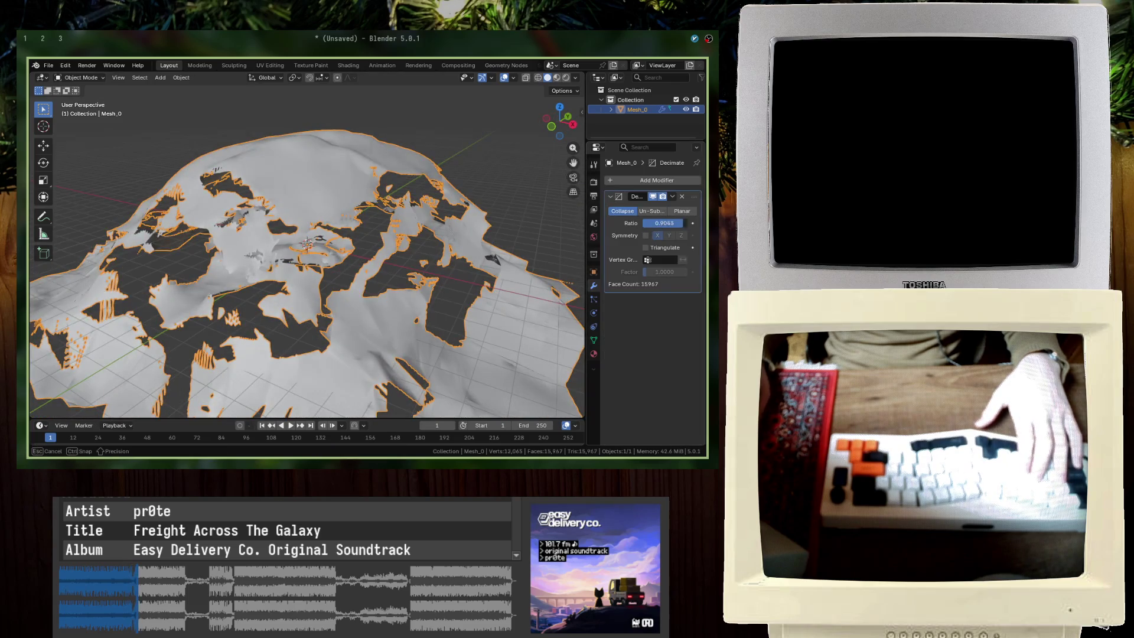
mouse_move(664, 223)
left_mouse_down()
mouse_move(632, 222)
mouse_move(656, 222)
left_mouse_up()
middle_click_drag(423, 310, 314, 300)
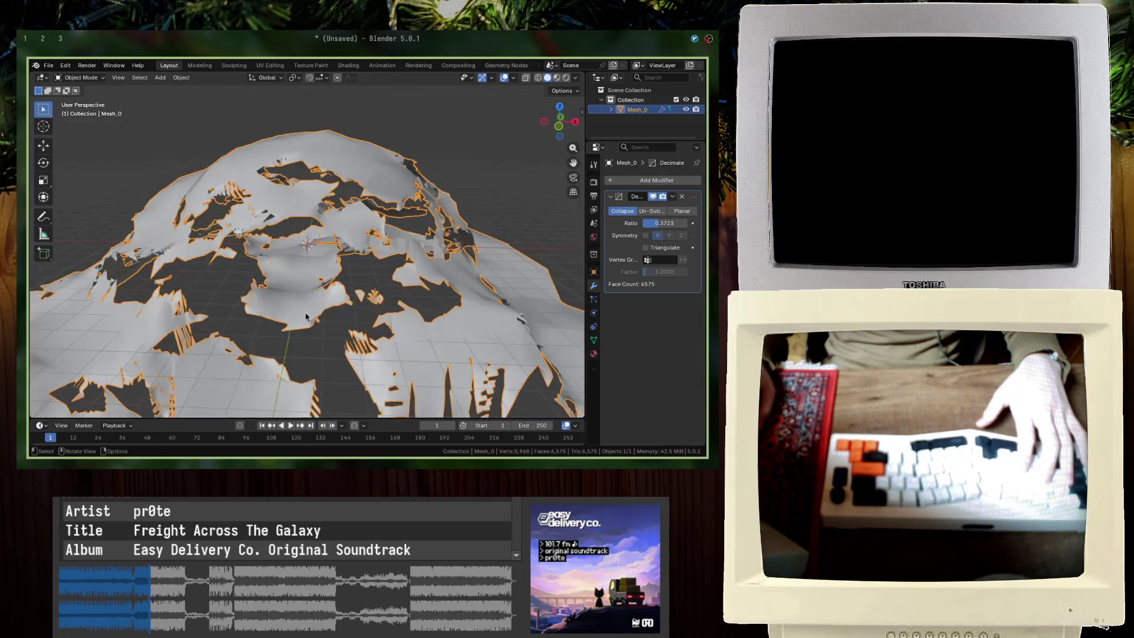
middle_click_drag(314, 300, 524, 314)
Step: Box-select the lower layer of vertices under the terrain dome and delete them
key("Tab")
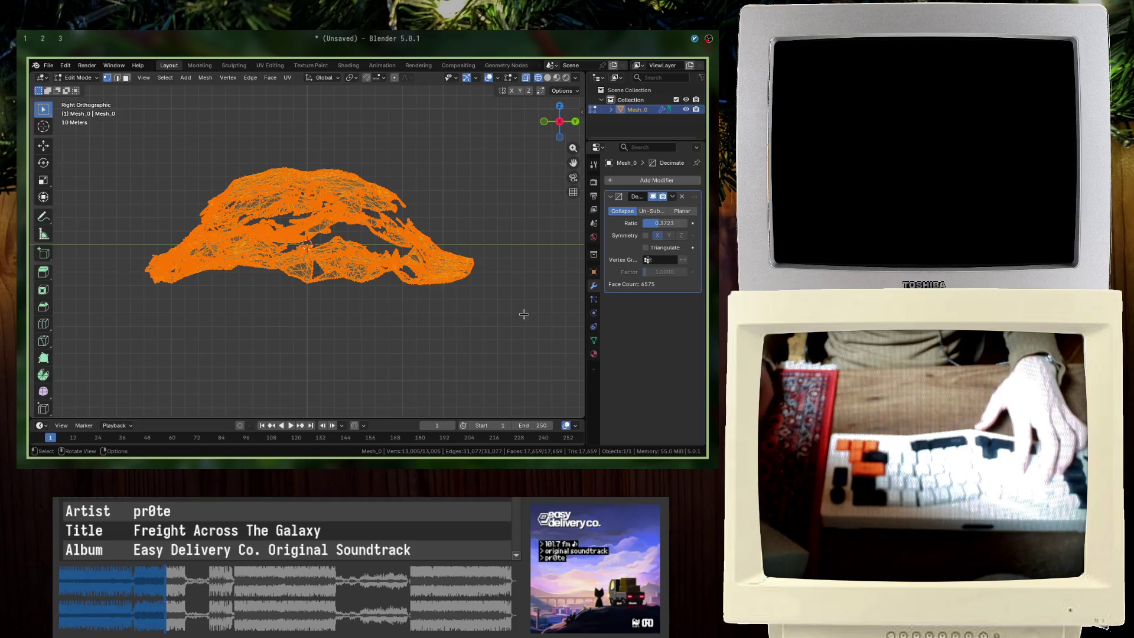
left_click_drag(119, 243, 119, 243)
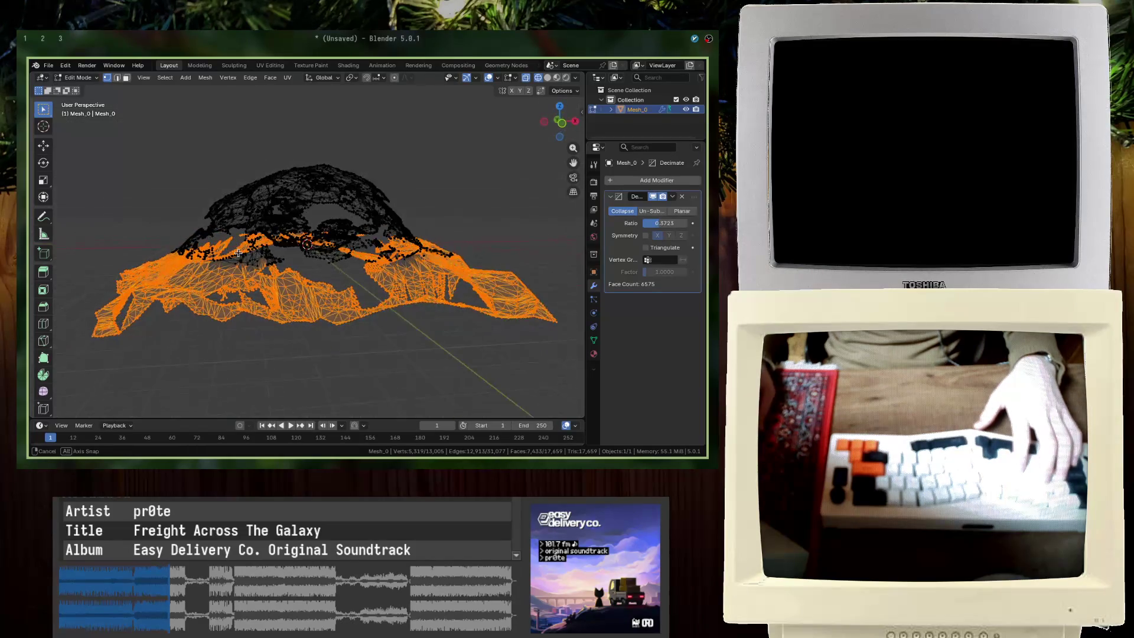
mouse_move(119, 243)
middle_mouse_down()
mouse_move(239, 258)
mouse_move(332, 239)
middle_mouse_up()
key("KP_1")
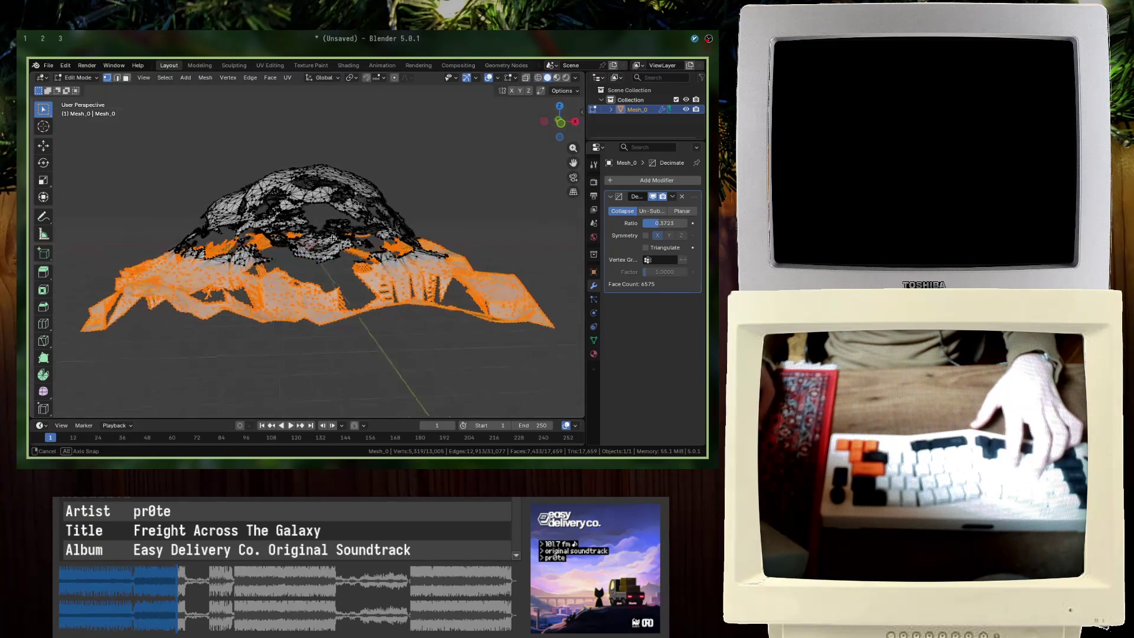
middle_click_drag(334, 239, 315, 247)
scroll(316, 247, "up", 2)
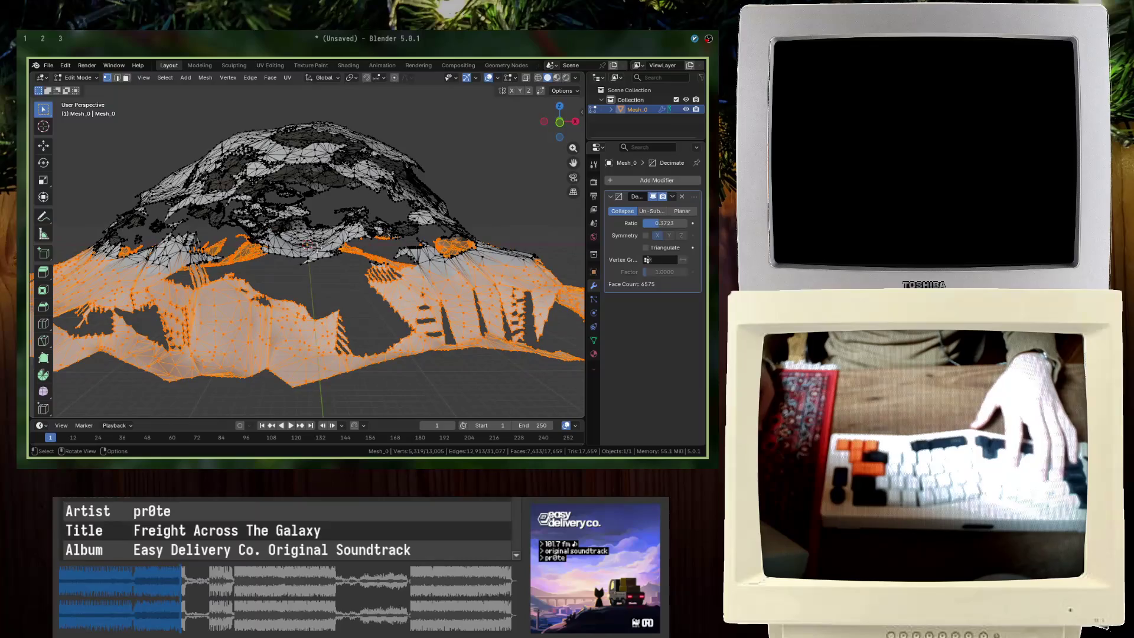
key("x")
left_click(316, 247)
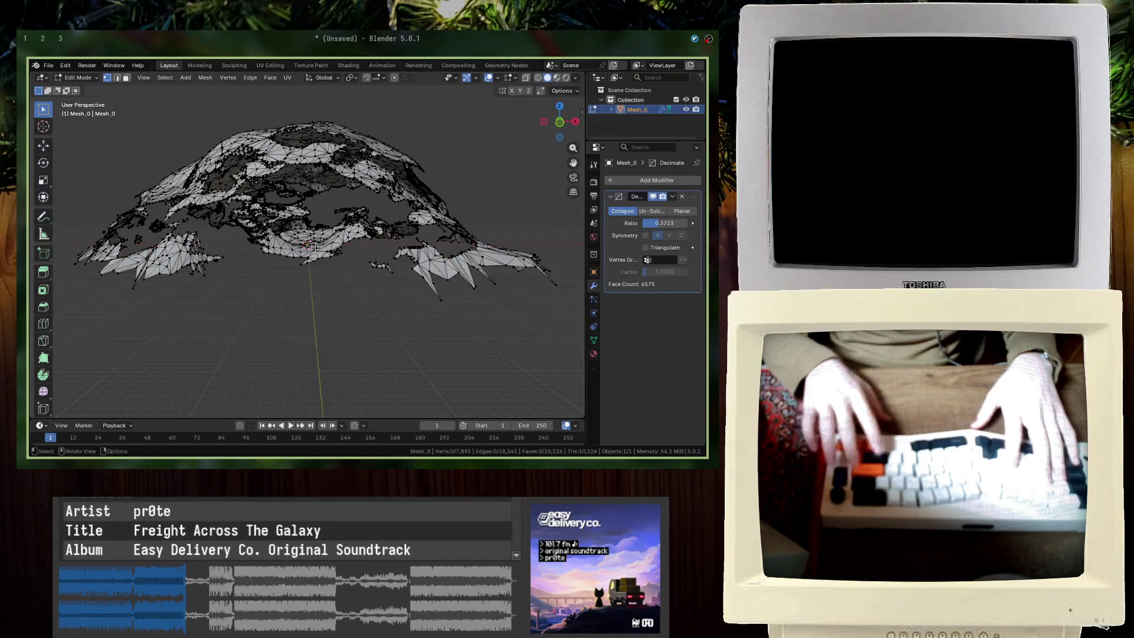
key("Tab")
scroll(317, 248, "up", 2)
scroll(263, 269, "up", 2)
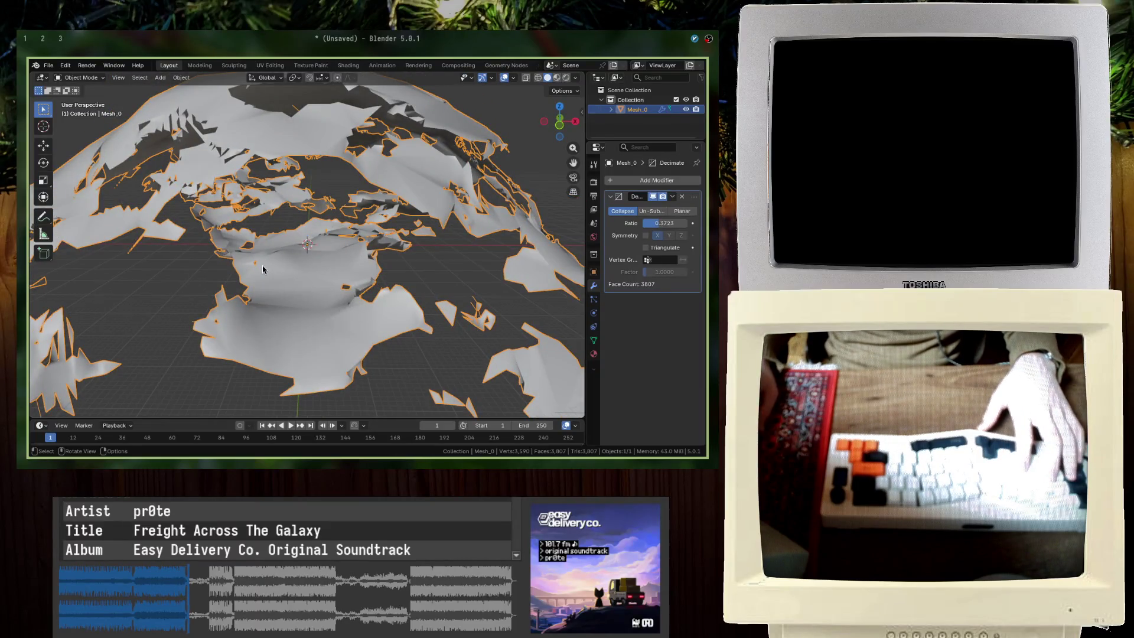
middle_click_drag(262, 269, 619, 228)
Step: Toggle the decimation to compare, set its ratio to about 0.5, and apply it permanently
left_click(653, 196)
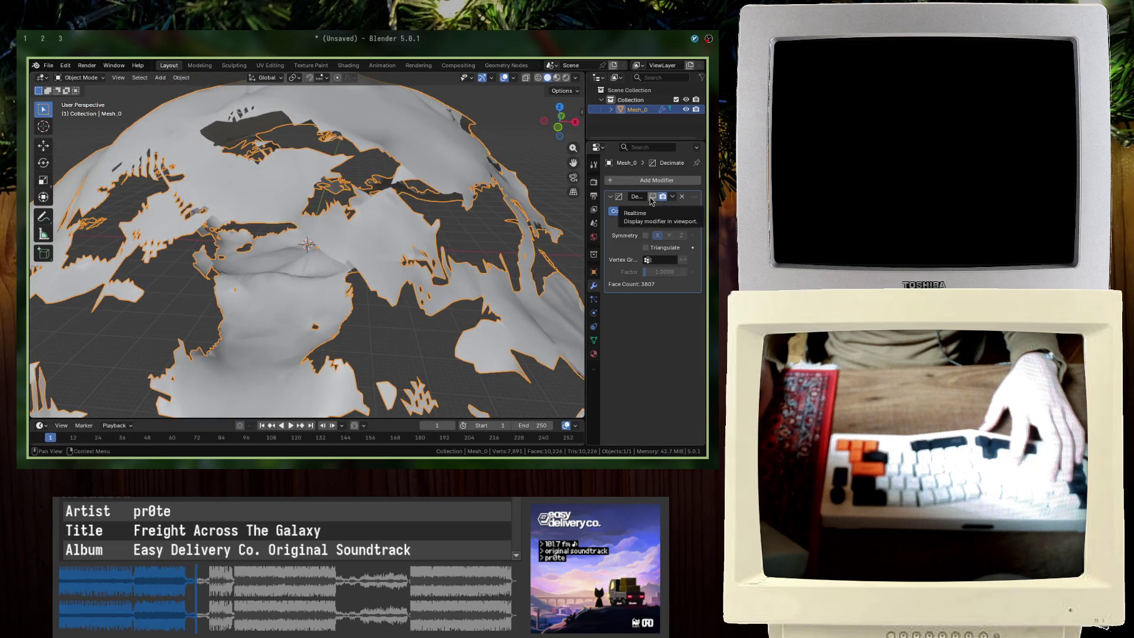
left_click(652, 196)
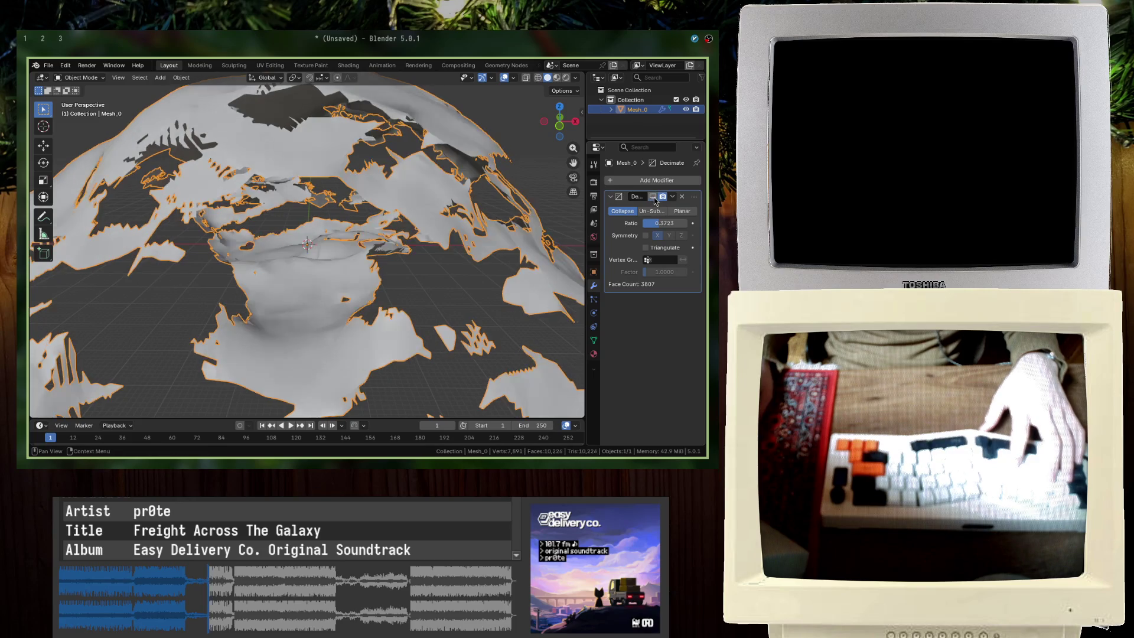
left_click_drag(660, 222, 670, 223)
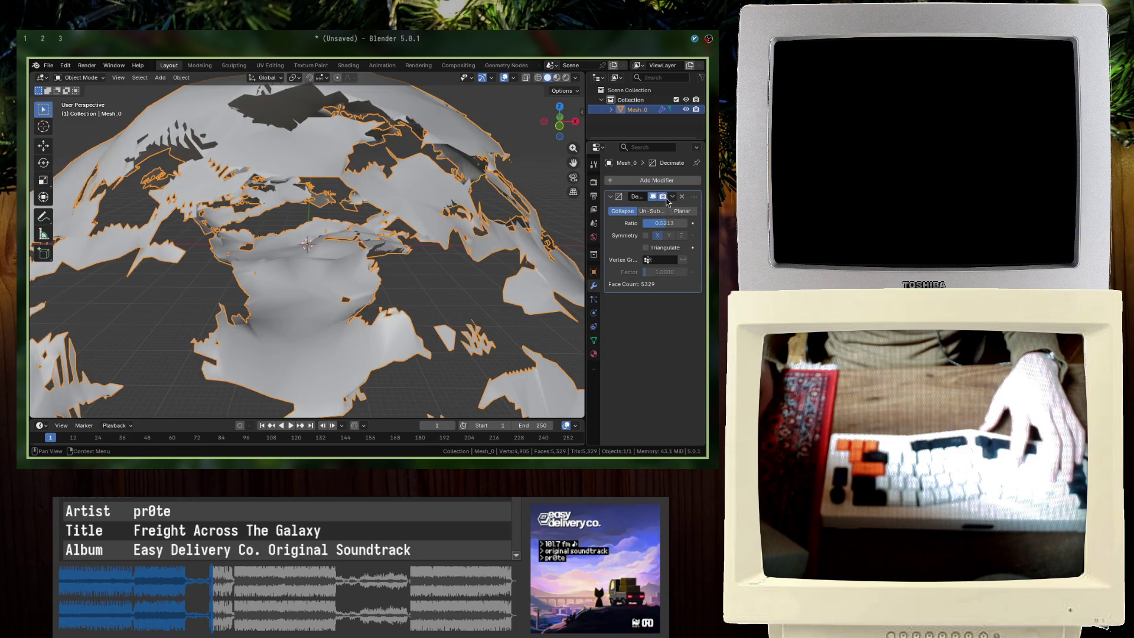
key("ctrl+a")
key("Tab")
Step: Merge the cleaned navmesh's vertices by distance and shade it smooth
key("a")
key("m")
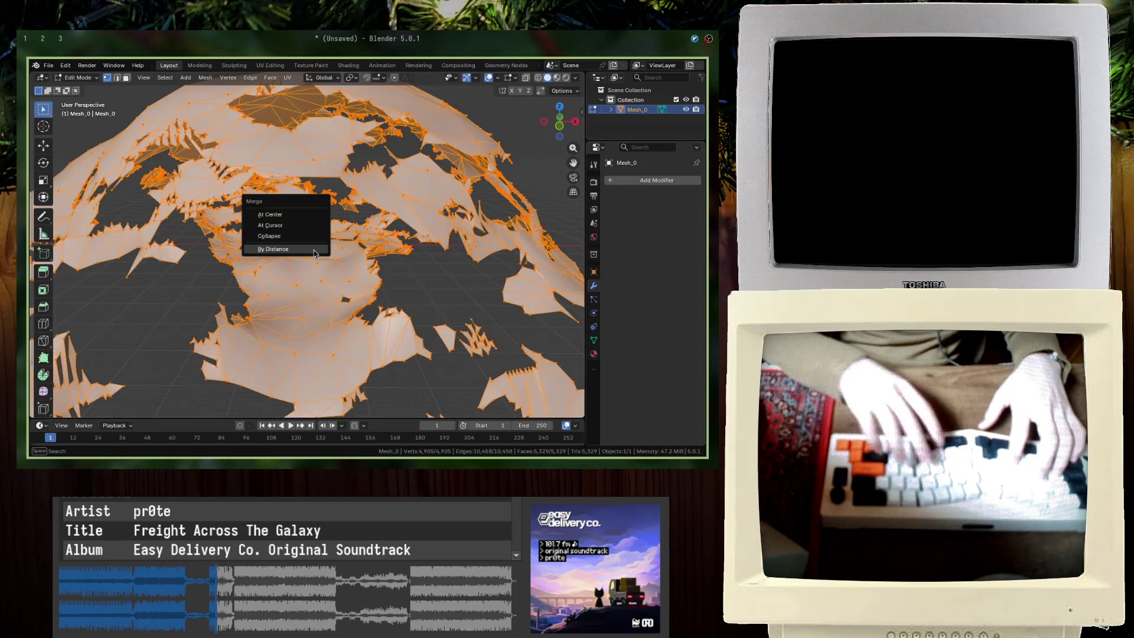
left_click(313, 252)
key("Tab")
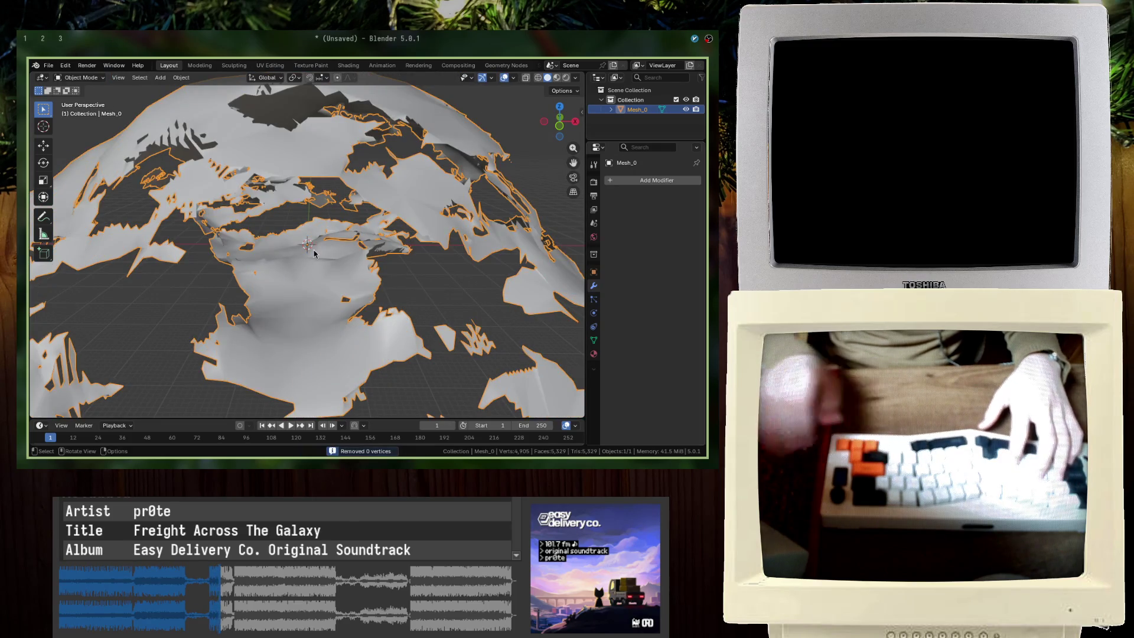
right_click(314, 252)
left_click(266, 249)
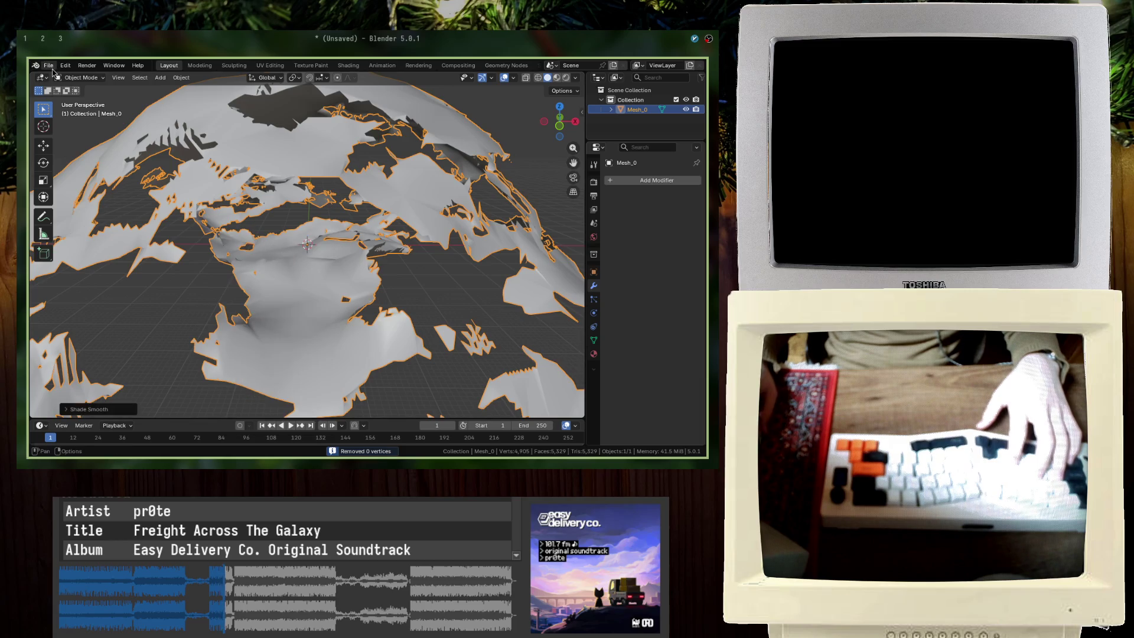
Step: Export the navmesh as glTF 2.0 and switch back to the Godot project
left_click(51, 68)
mouse_move(65, 214)
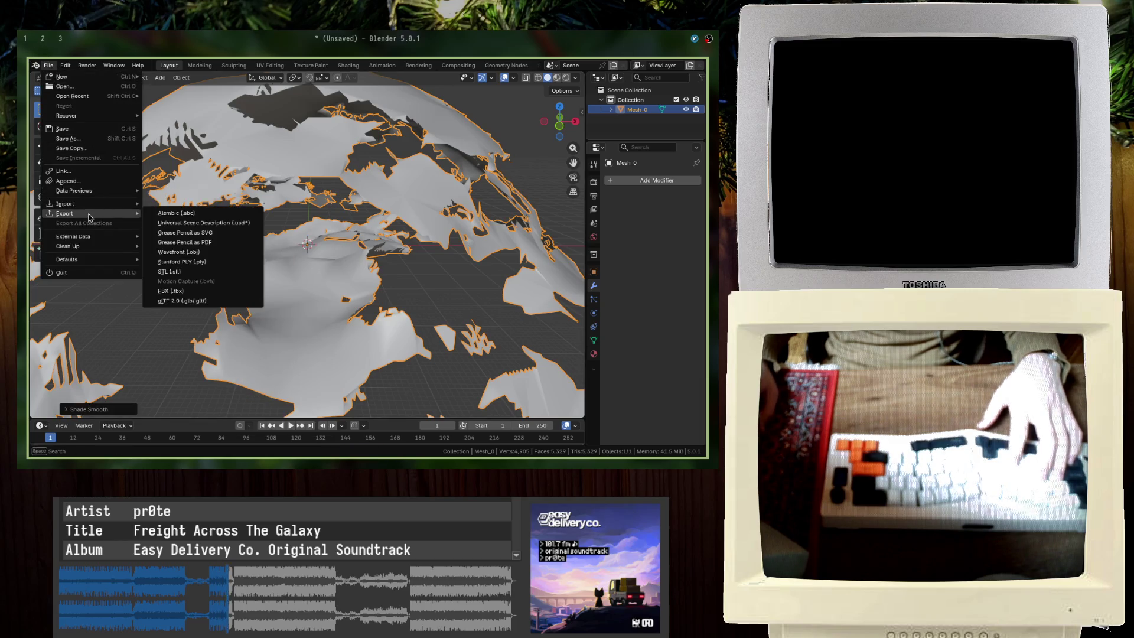
left_click(161, 302)
key("Escape")
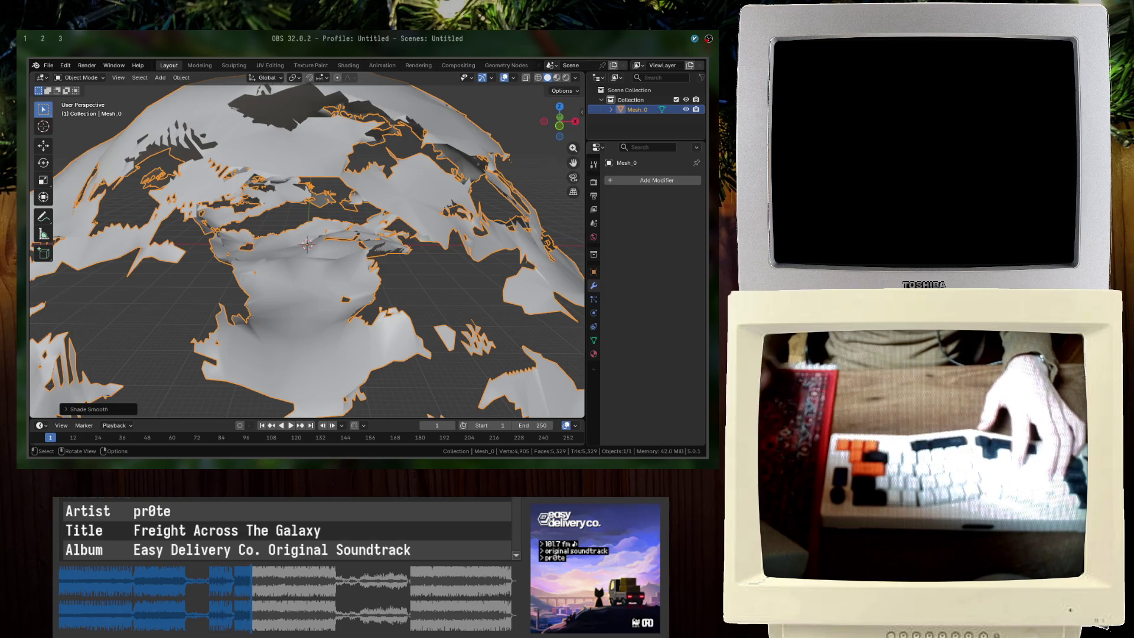
key("ctrl+o")
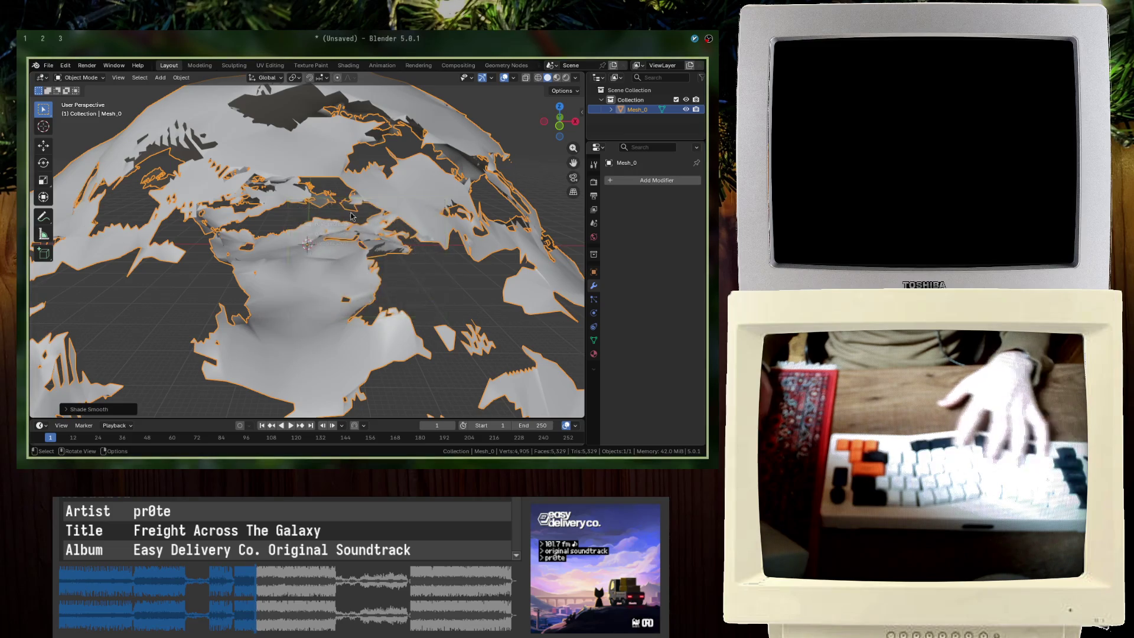
left_click(43, 37)
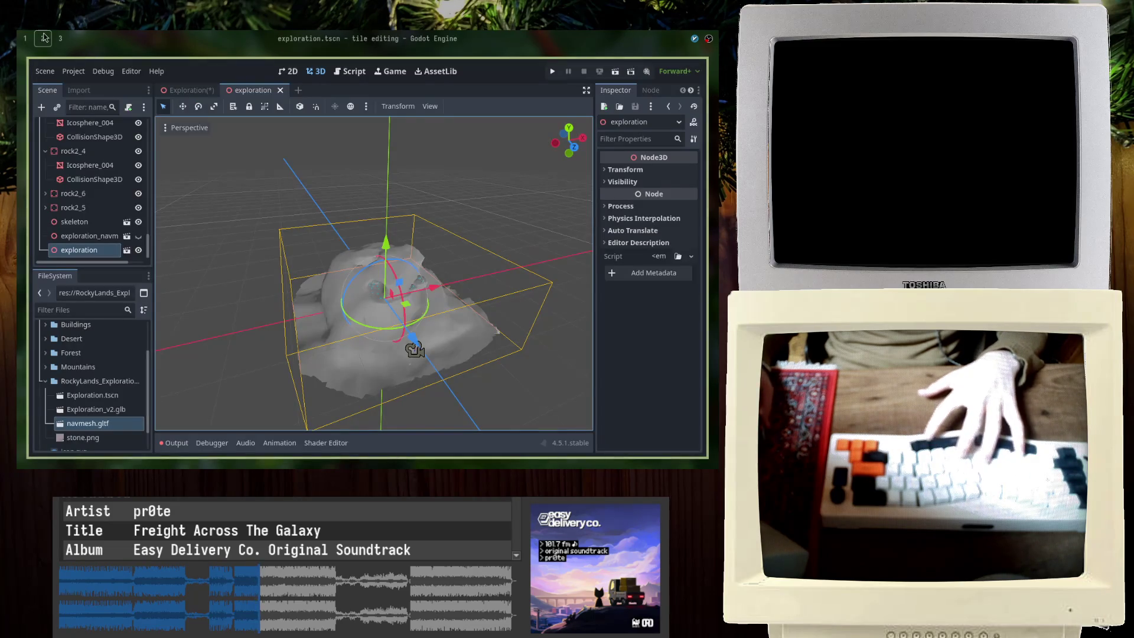
scroll(103, 390, "down", 2)
Step: Inspect the RockyLands folder's actions in the FileSystem dock, then return to Blender without quitting
left_click(103, 359)
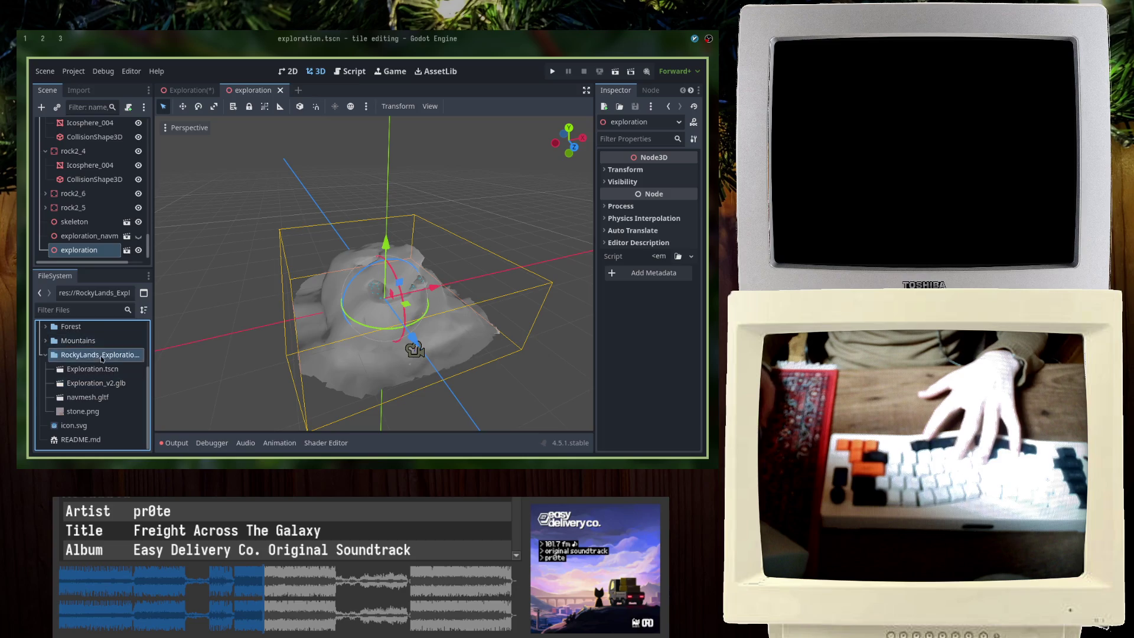
right_click(100, 355)
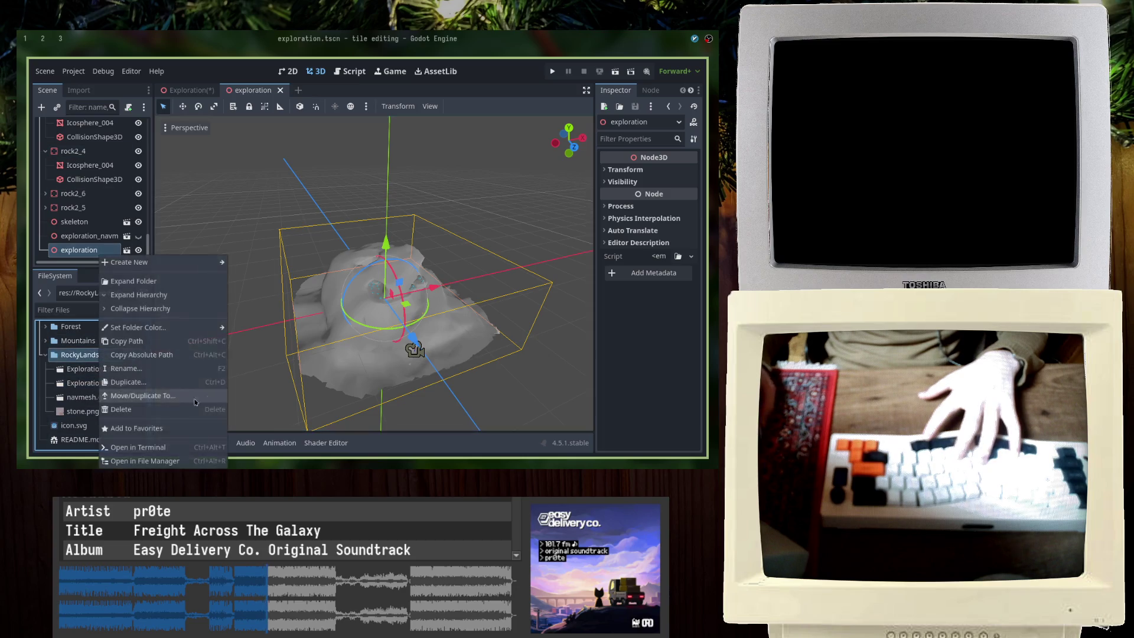
key("Escape")
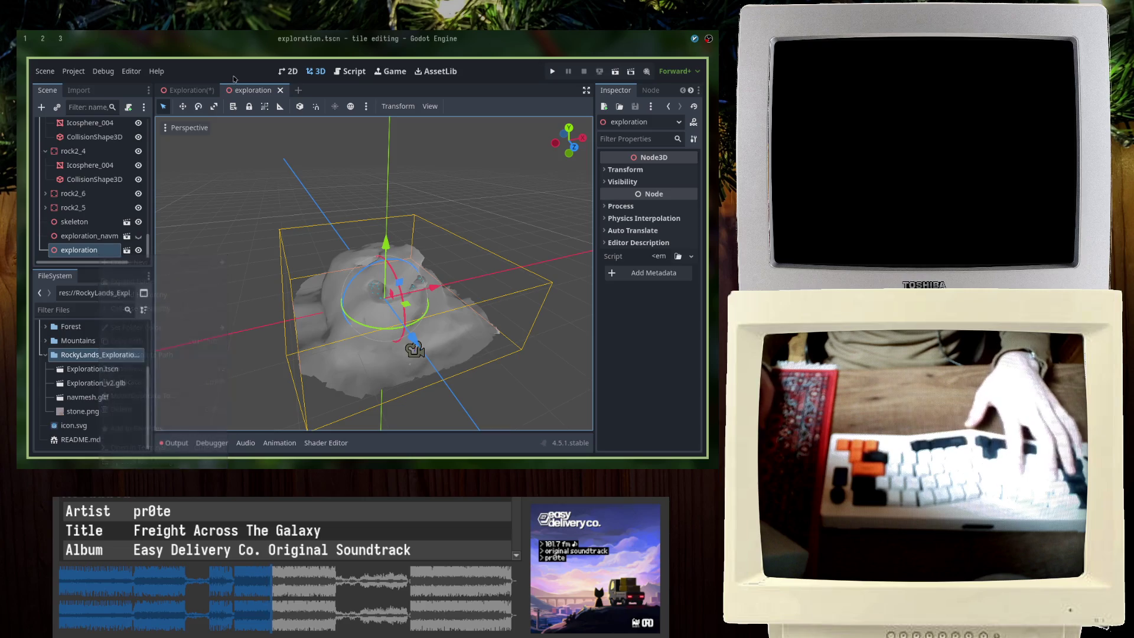
key("alt+Tab")
key("ctrl+q")
key("Escape")
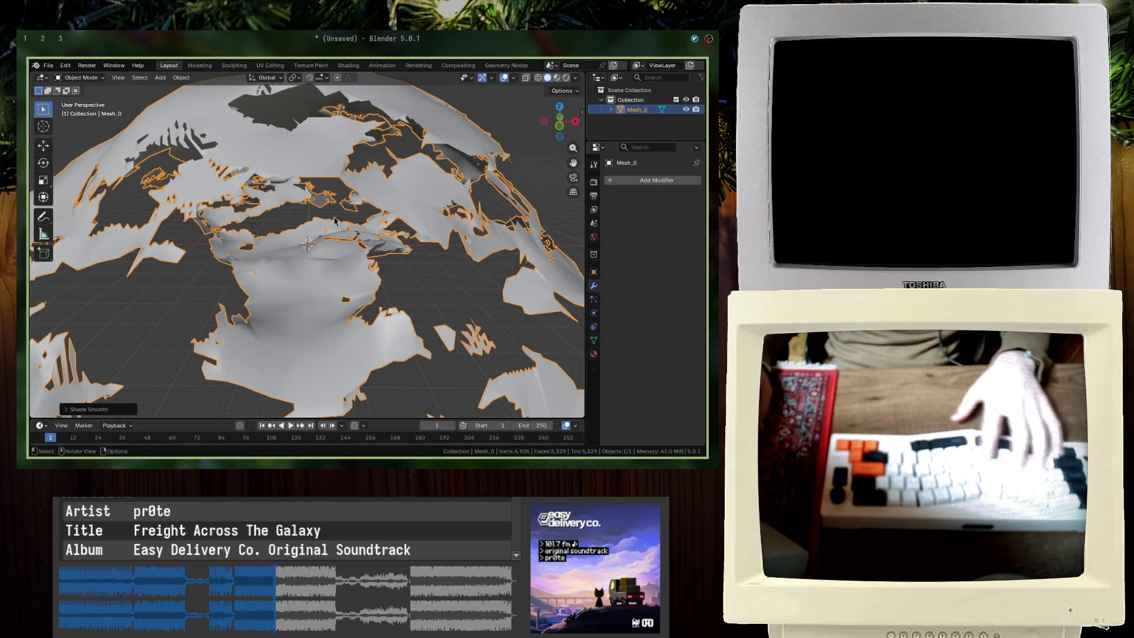
Step: Start a GLTF export of the decimated Mesh_0 navmesh from the File > Export commands
left_click(49, 65)
mouse_move(65, 213)
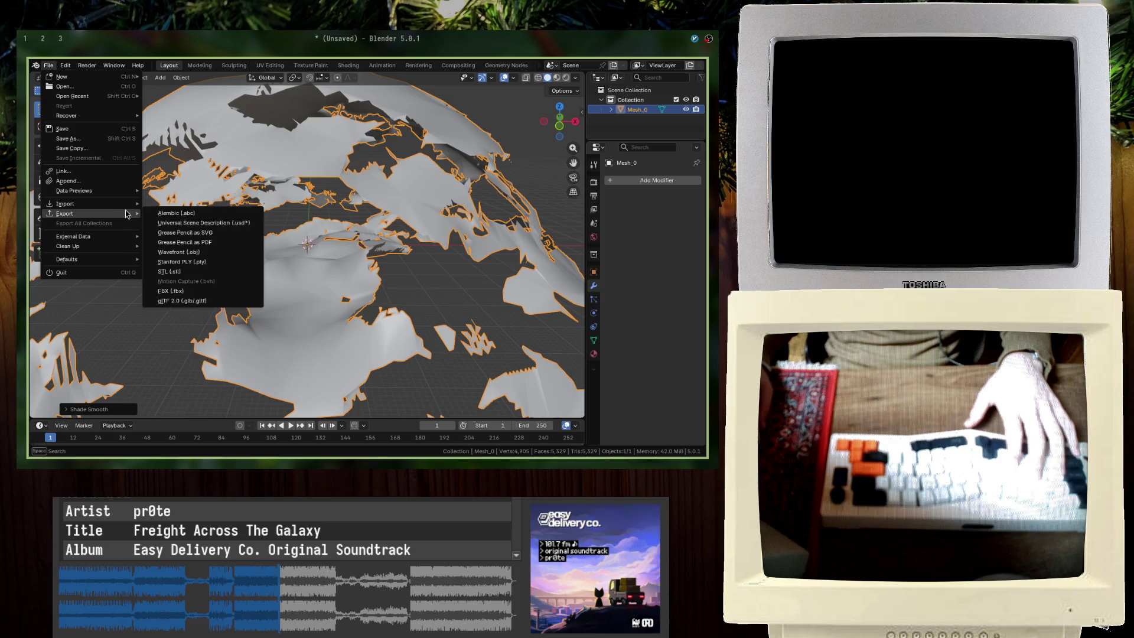
left_click(203, 307)
key("Escape")
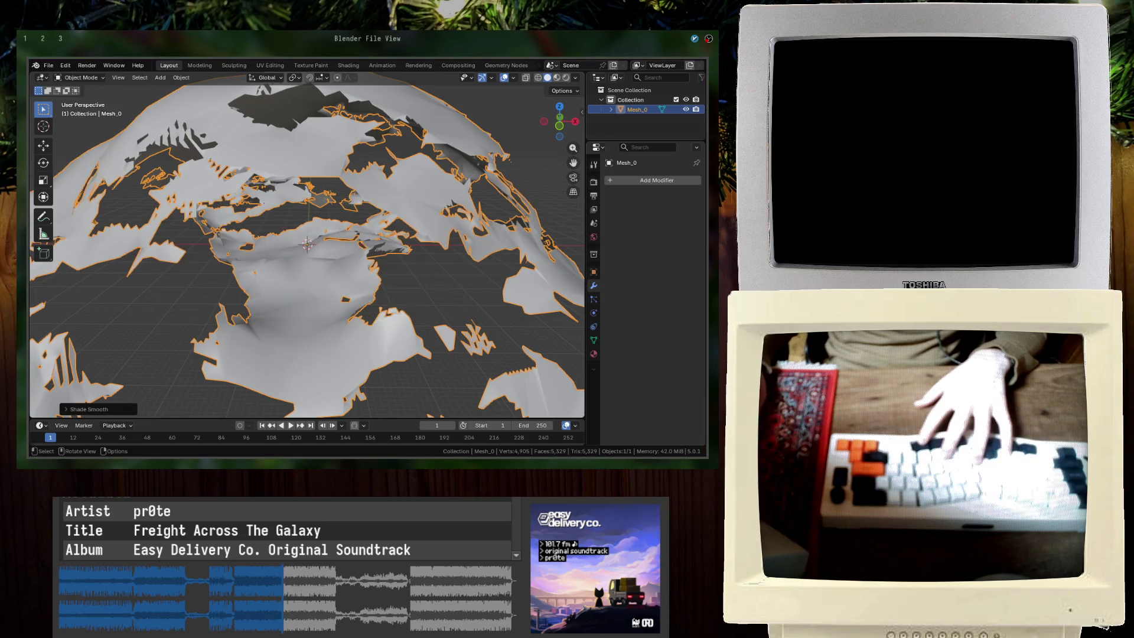